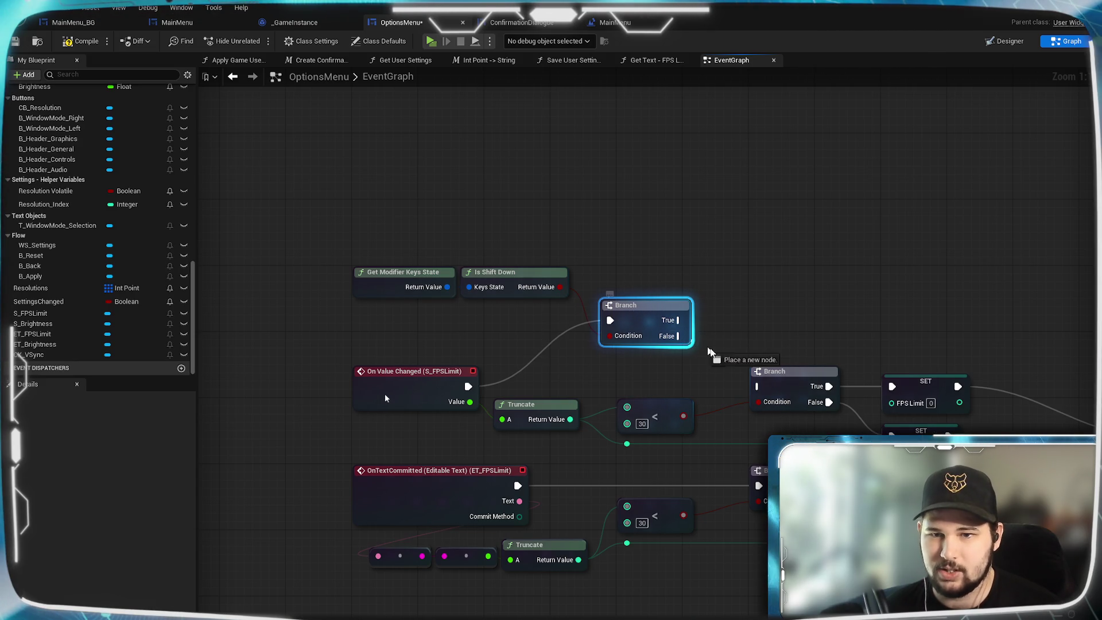
- Connect the first Branch's False output to the second Branch and reposition the first Branch
left_click(843, 315)
left_click_drag(843, 315, 771, 322)
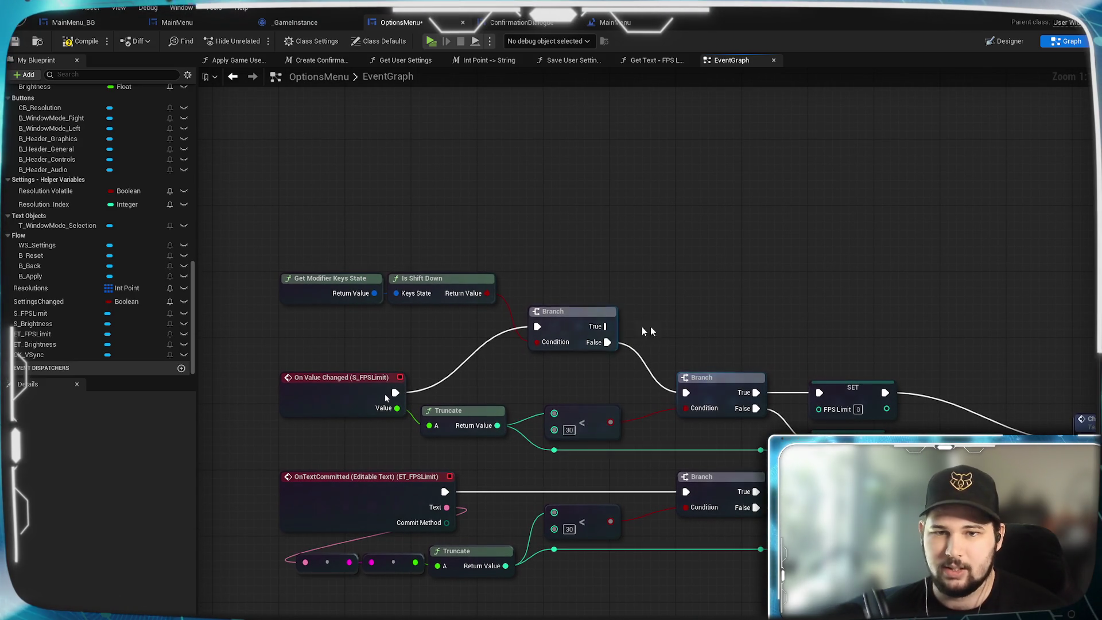
mouse_move(573, 321)
left_mouse_down()
mouse_move(591, 327)
mouse_move(591, 354)
left_mouse_up()
left_click(696, 334)
left_click_drag(697, 335, 648, 319)
- Raise the Get Modifier Keys State and Is Shift Down nodes, then drag a wire from Branch True
mouse_move(471, 235)
left_mouse_down()
mouse_move(297, 299)
mouse_move(301, 333)
mouse_move(300, 296)
left_mouse_up()
left_click(418, 211)
left_click_drag(546, 336, 626, 288)
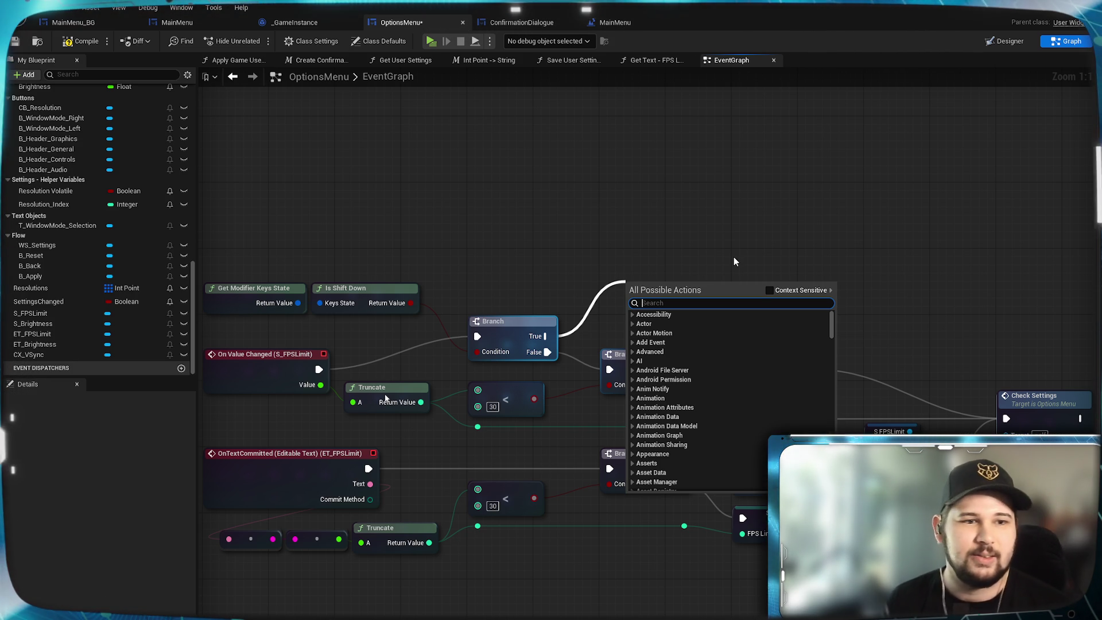
- Create an Integer array variable named 'FPS Defaults' and compile the blueprint
left_click(710, 229)
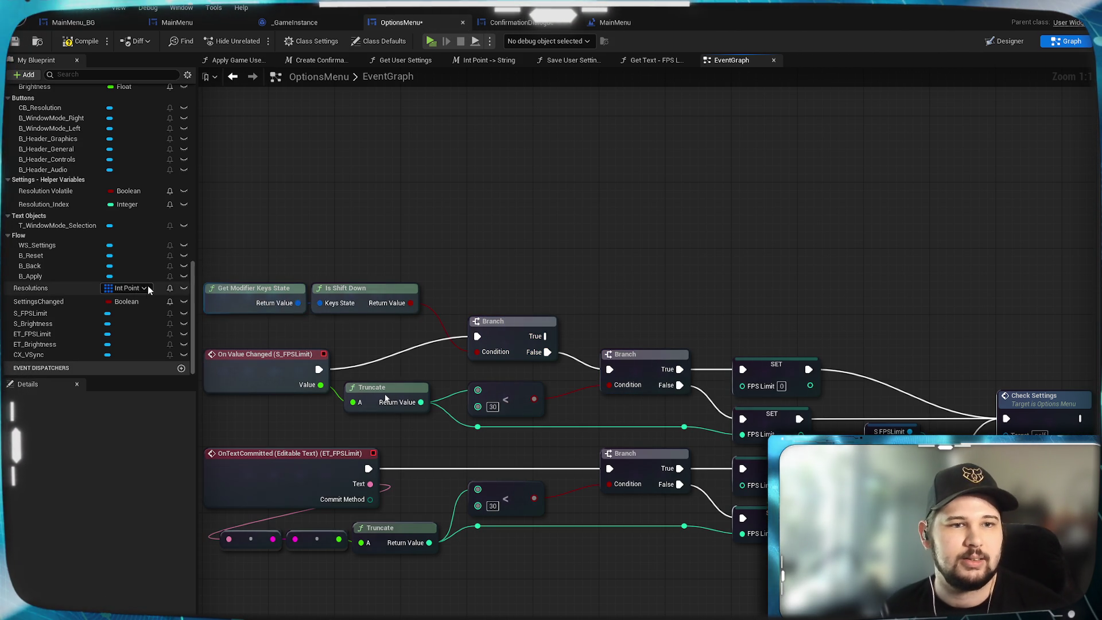
scroll(109, 327, "up", 3)
scroll(110, 326, "up", 3)
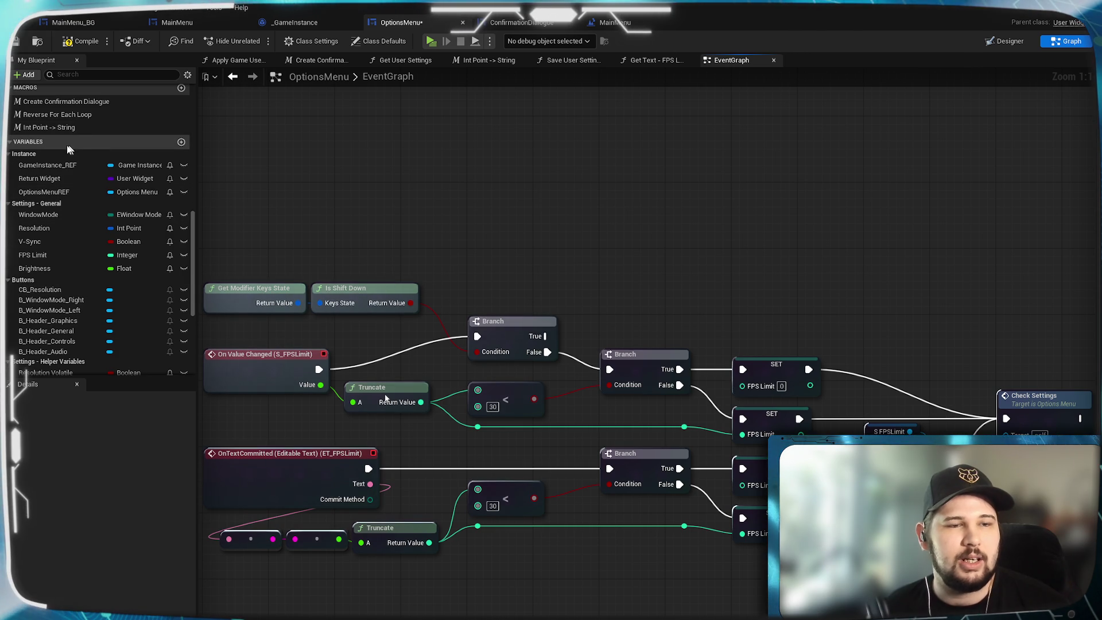
left_click(181, 142)
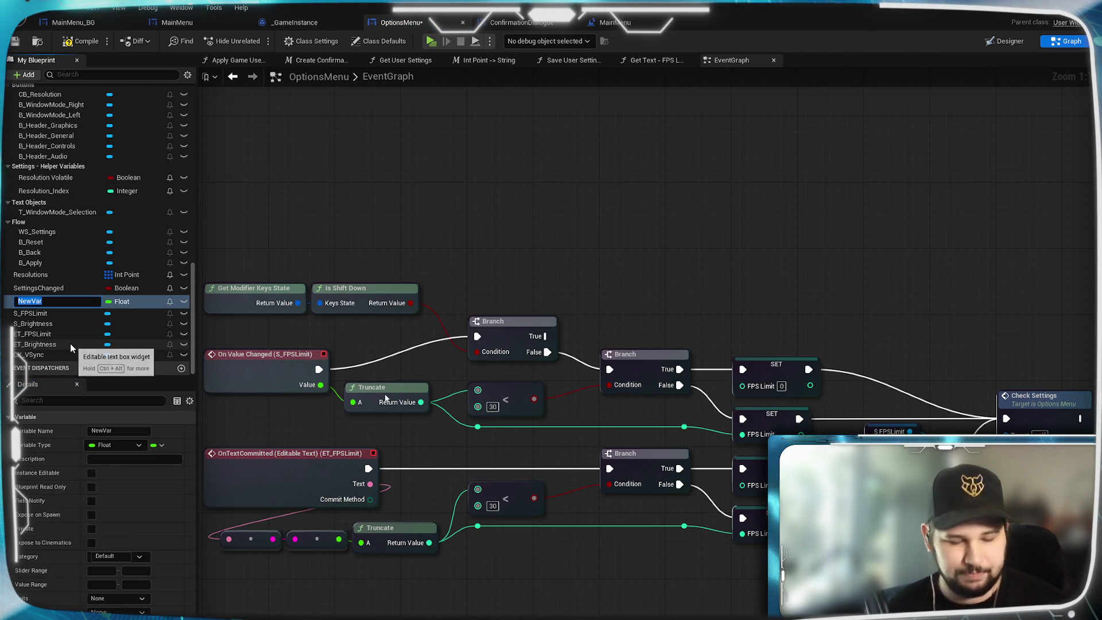
type("FPS ")
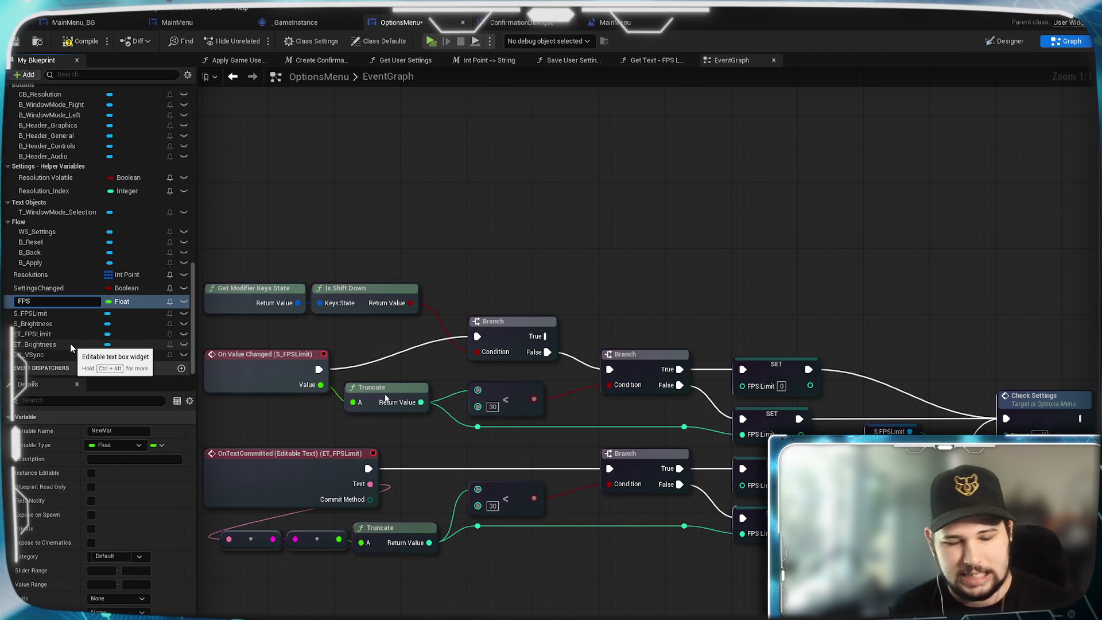
type("Defaults")
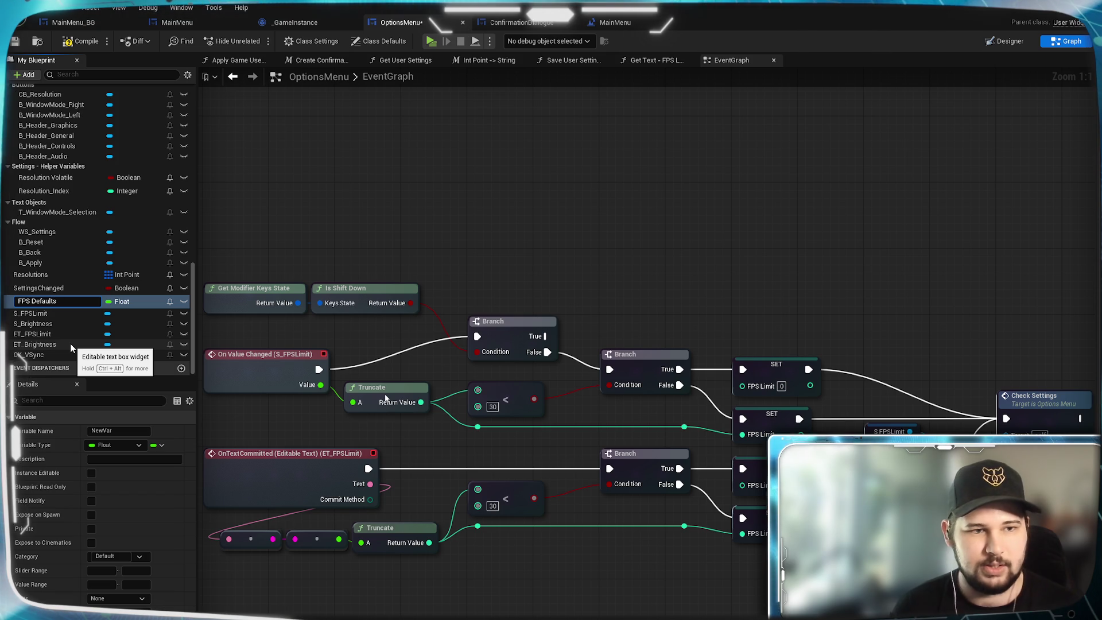
key("Return")
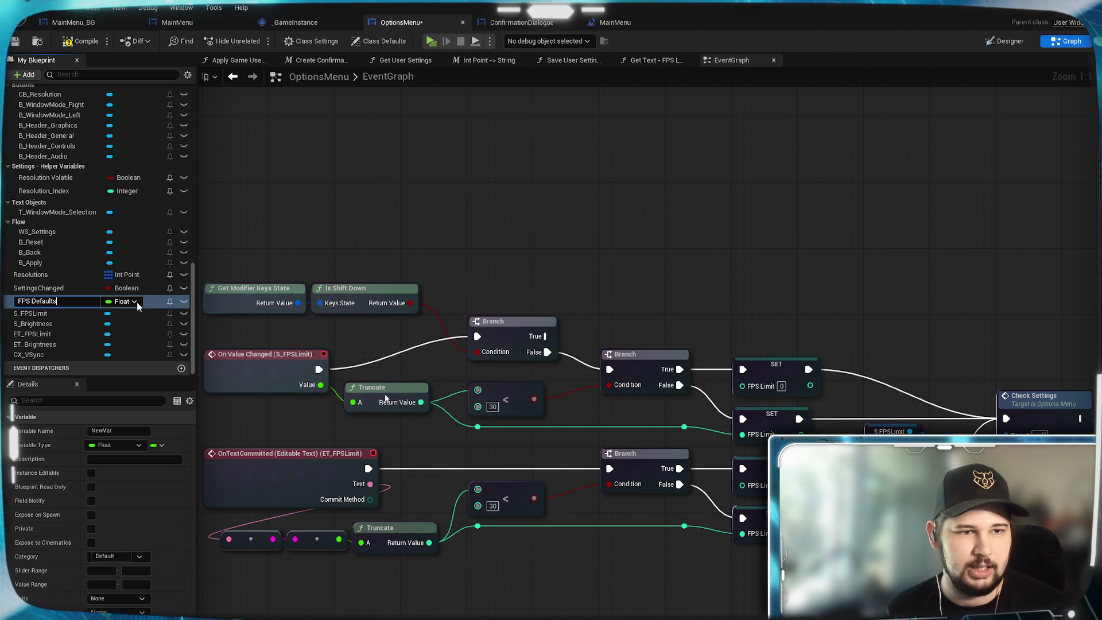
left_click(132, 446)
left_click(138, 494)
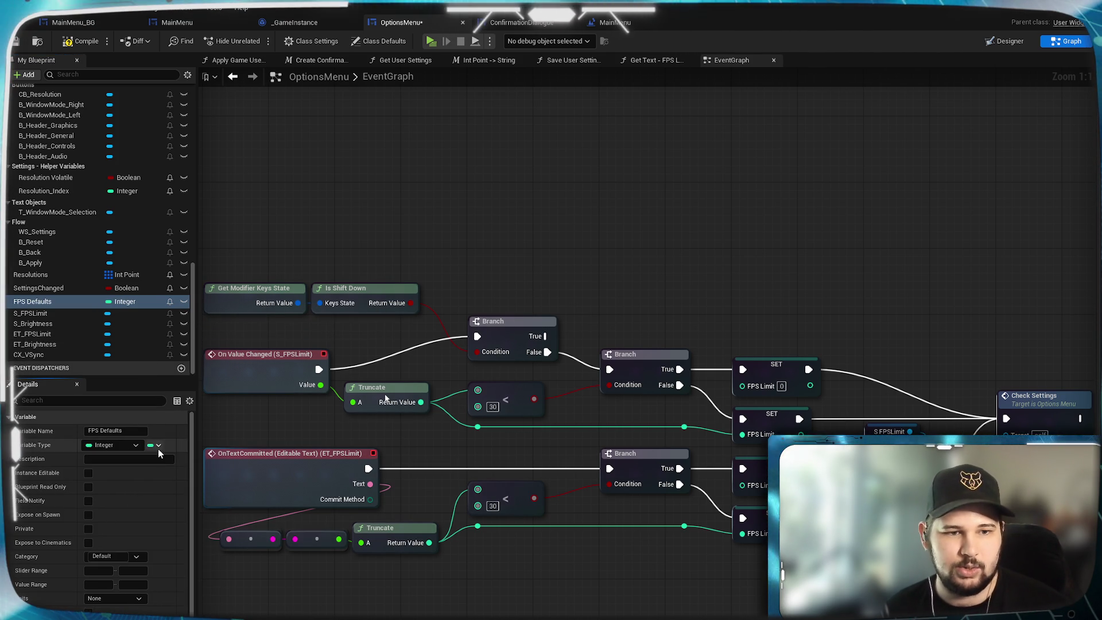
left_click(157, 447)
left_click(150, 474)
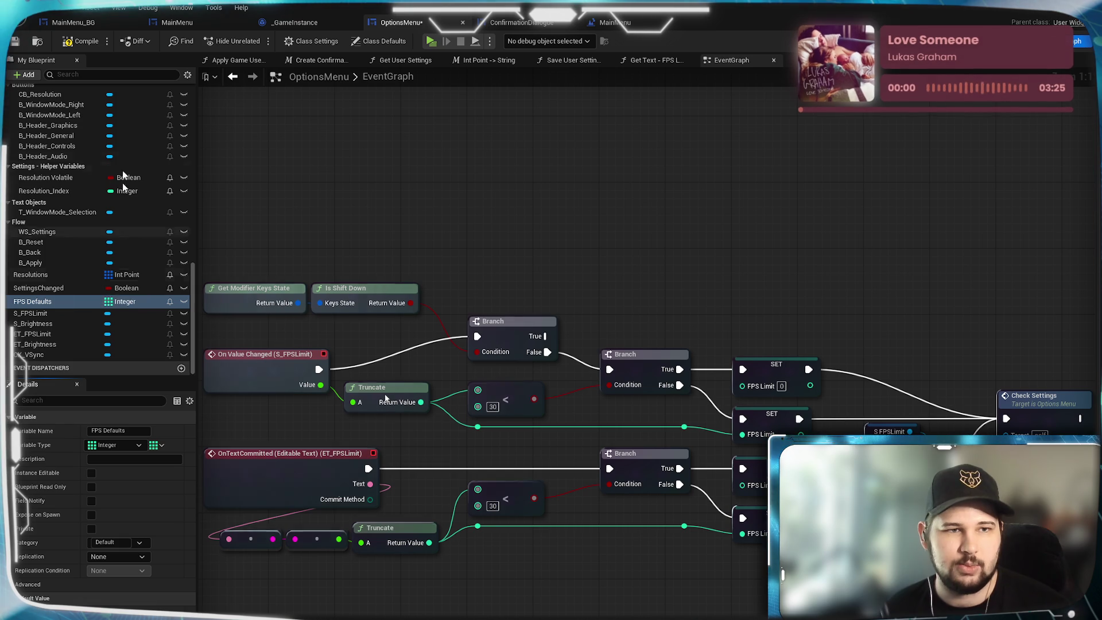
key("F7")
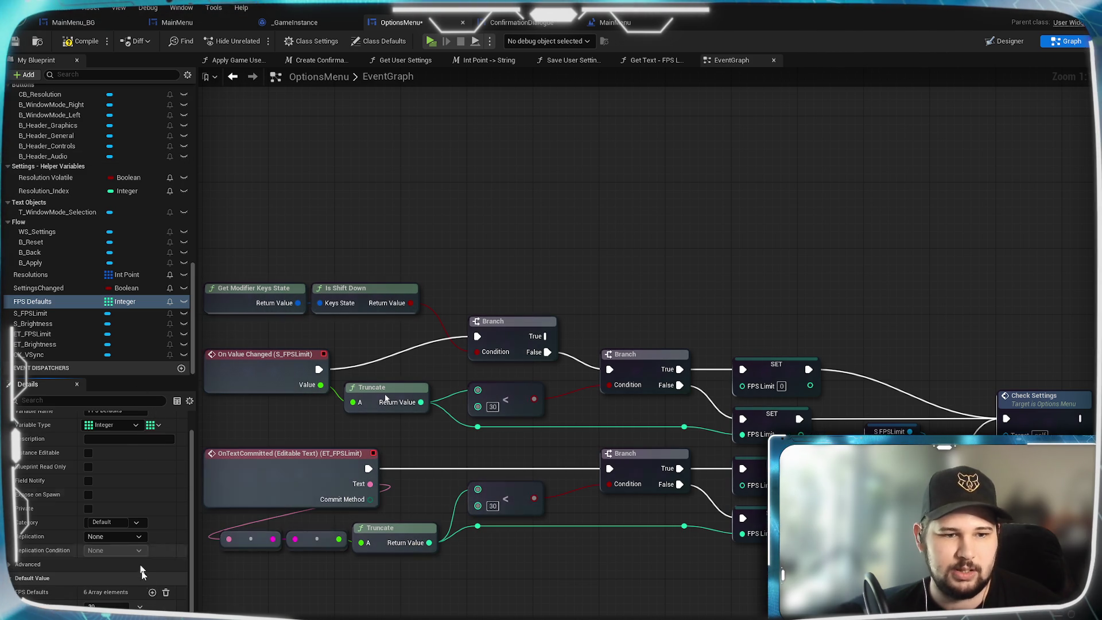
- Add a seventh element to the FPS Defaults default values and save the blueprint
left_click(152, 591)
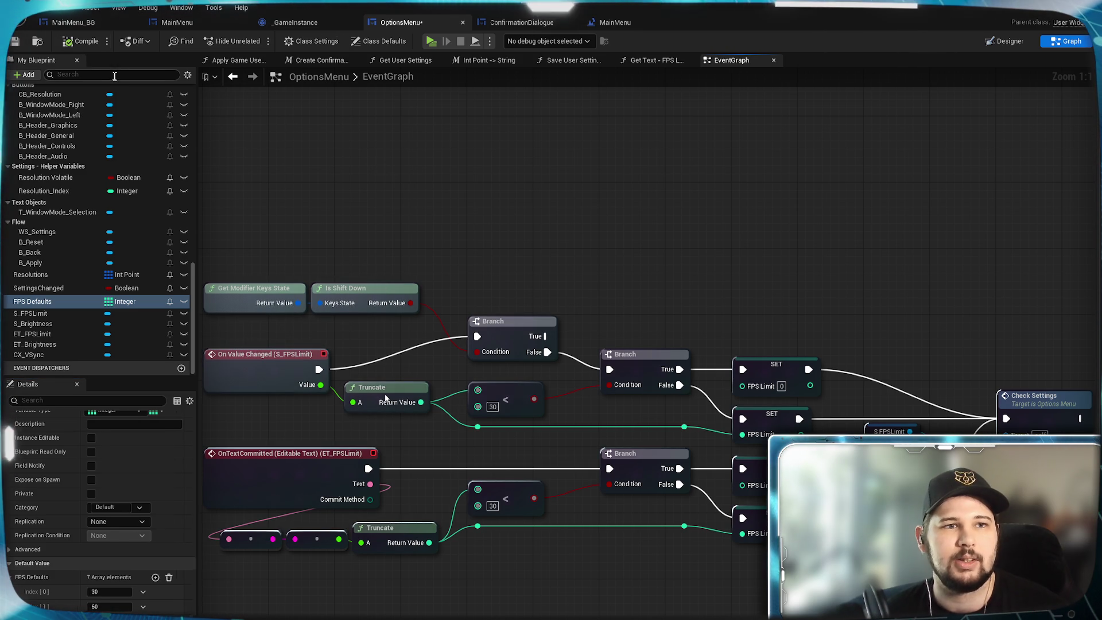
left_click(15, 42)
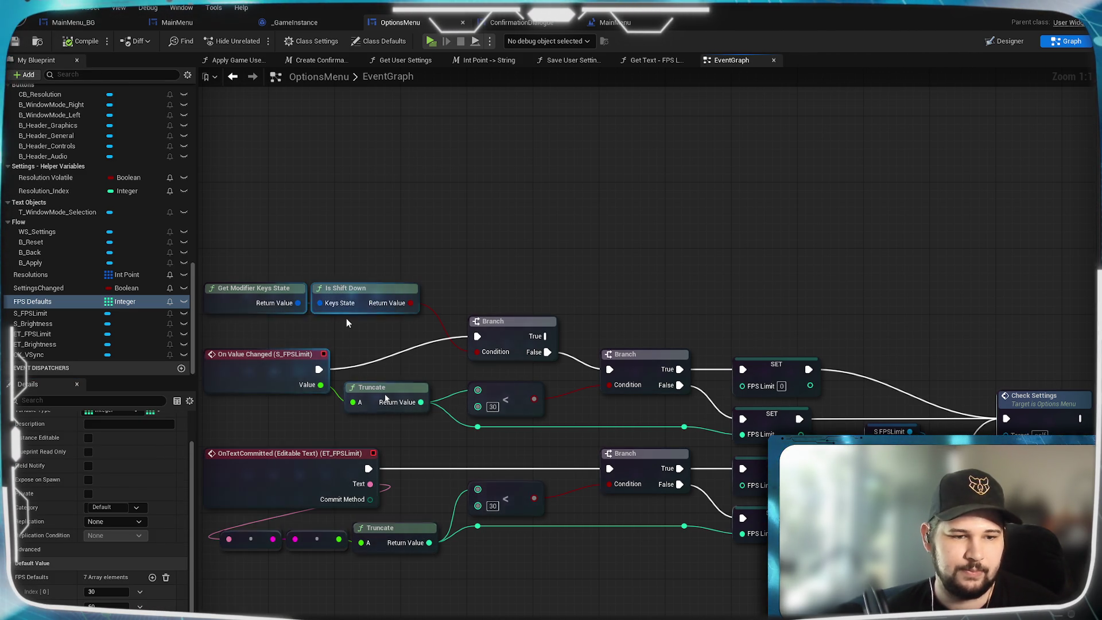
- Place an FPS Defaults getter node in the event graph
mouse_move(694, 260)
left_mouse_down()
mouse_move(657, 263)
mouse_move(652, 275)
left_mouse_up()
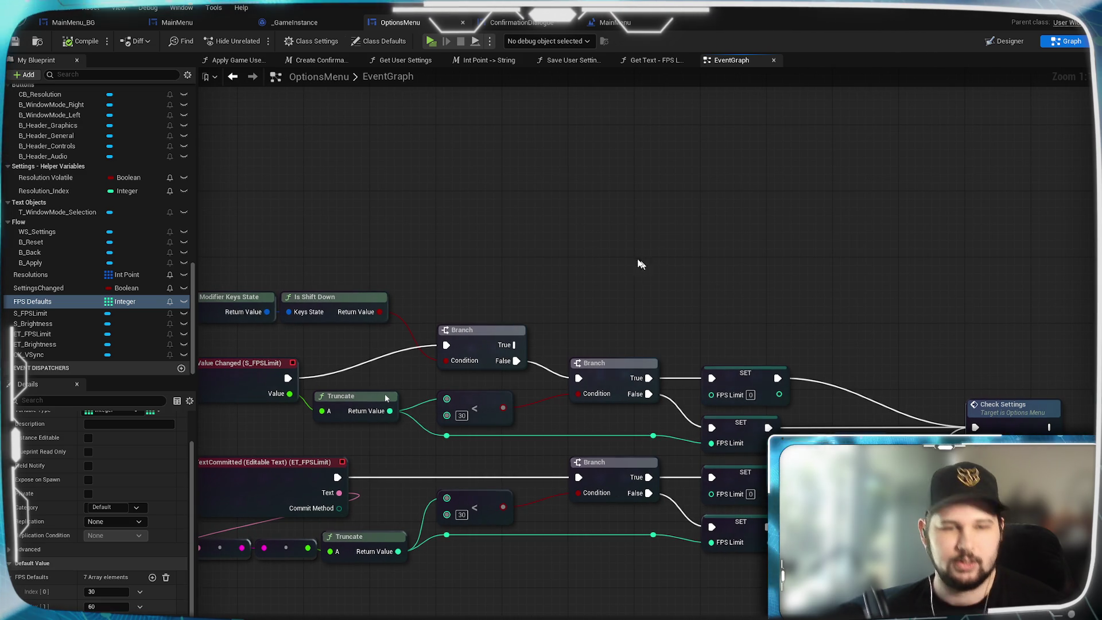
mouse_move(48, 300)
left_mouse_down()
mouse_move(550, 266)
mouse_move(552, 241)
mouse_move(489, 283)
left_mouse_up()
left_click(581, 252)
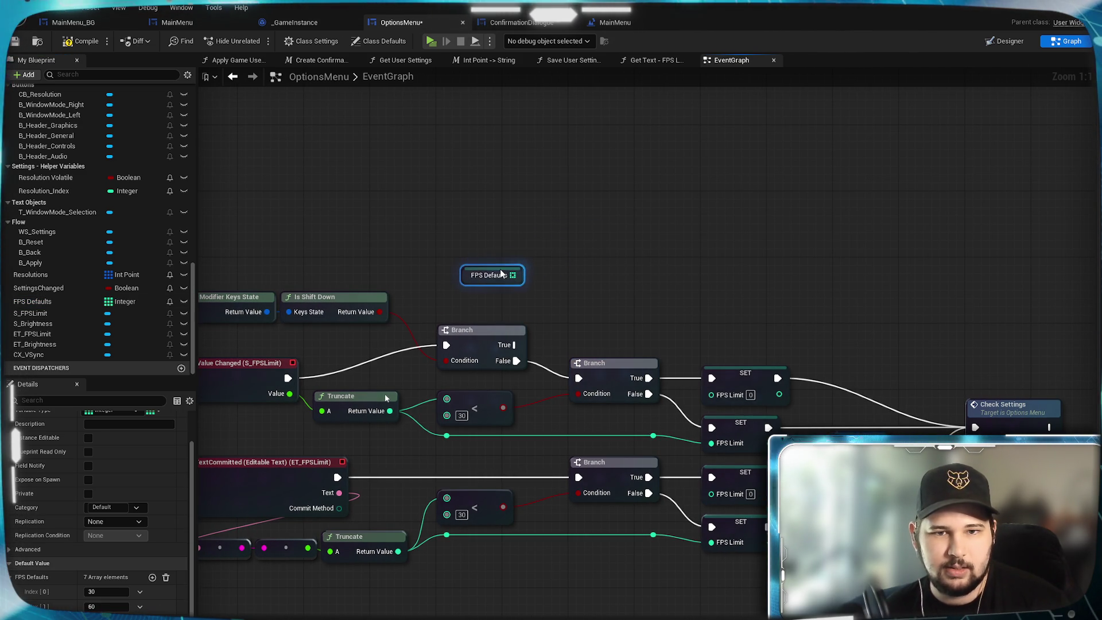
left_click(607, 280)
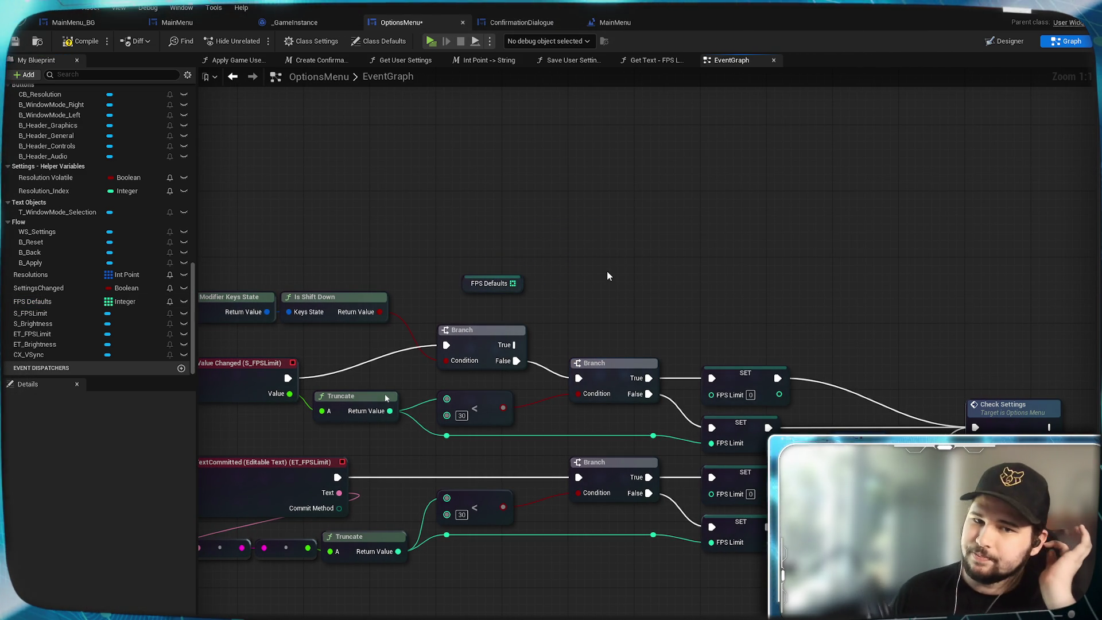
right_click(600, 232)
left_click(583, 217)
- Add a For Each Loop with Break off Branch True and feed FPS Defaults into its Array pin
left_click_drag(514, 345, 601, 268)
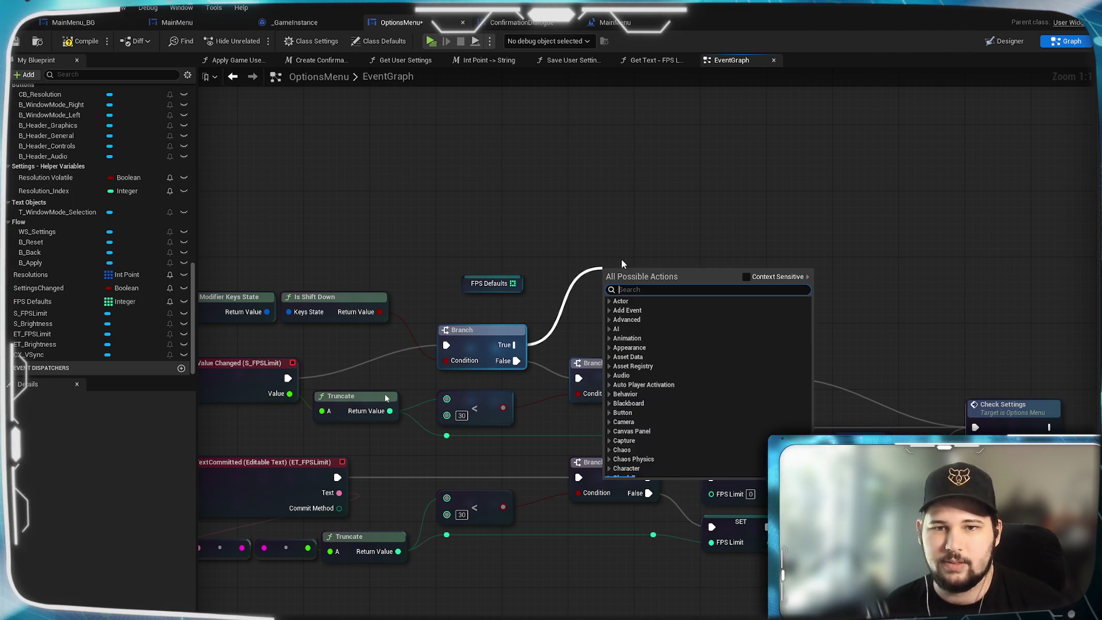
type("for")
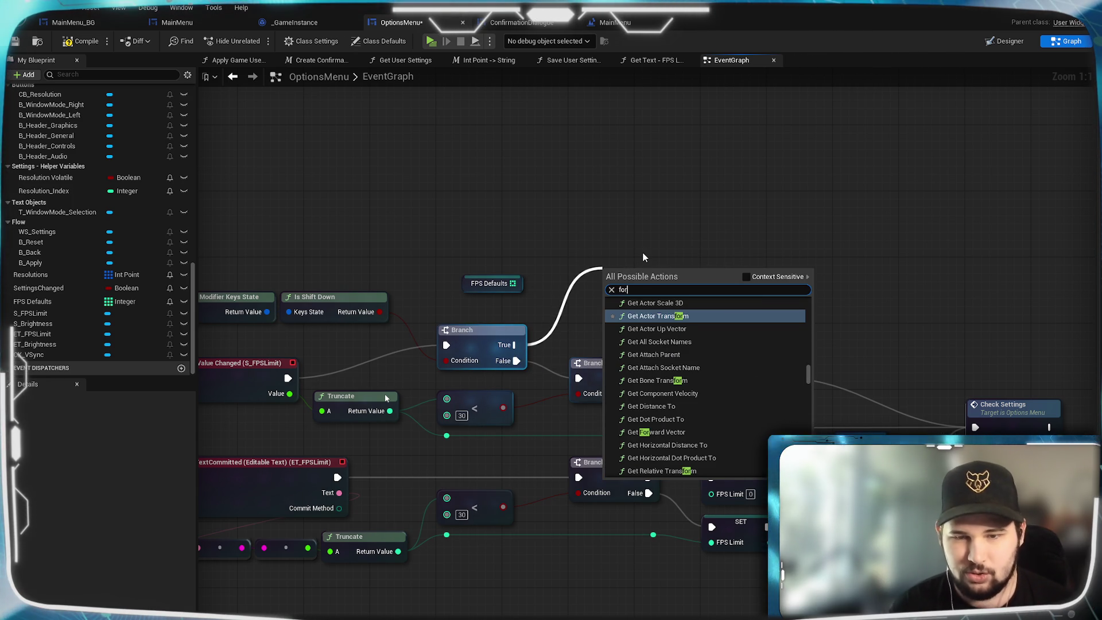
type(" each")
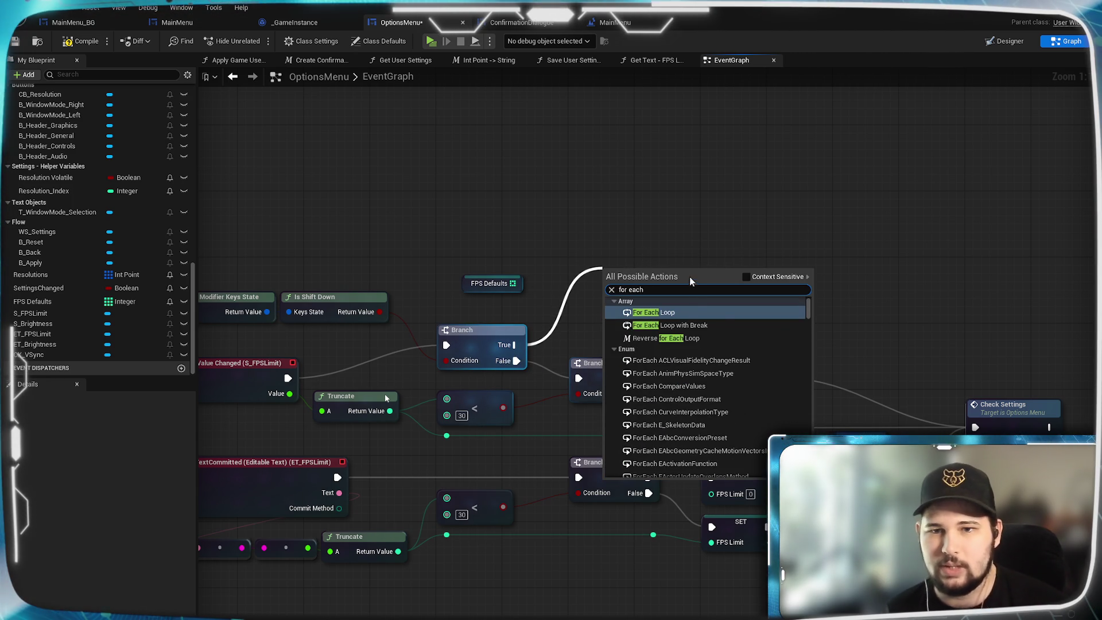
left_click(709, 325)
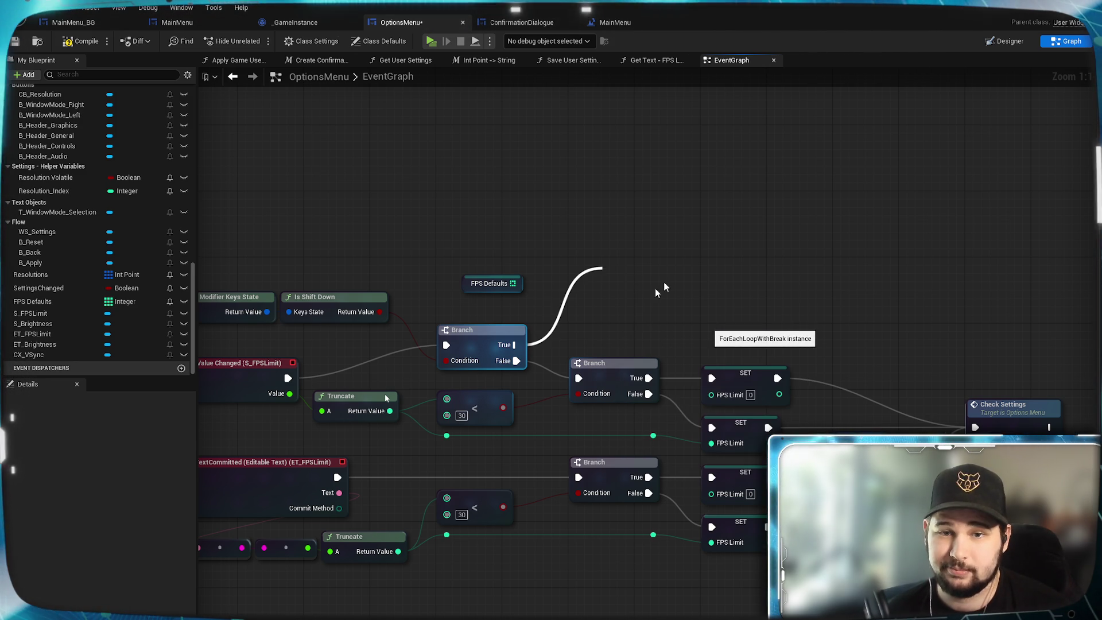
mouse_move(670, 266)
left_mouse_down()
mouse_move(663, 241)
mouse_move(614, 277)
mouse_move(637, 237)
left_mouse_up()
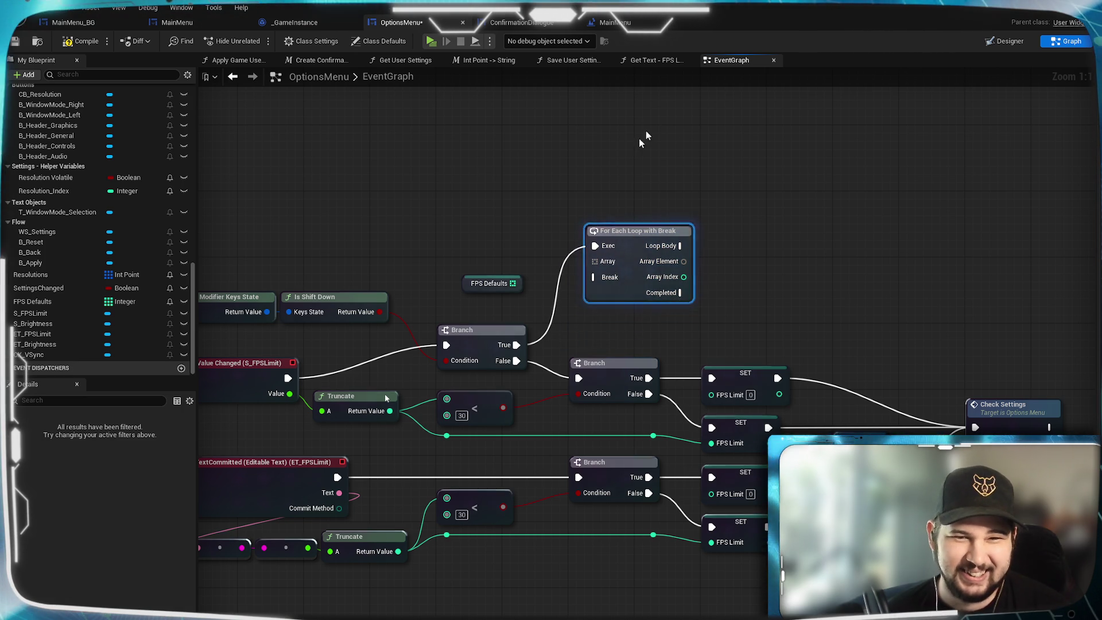
left_click(517, 278)
left_click_drag(517, 279, 530, 281)
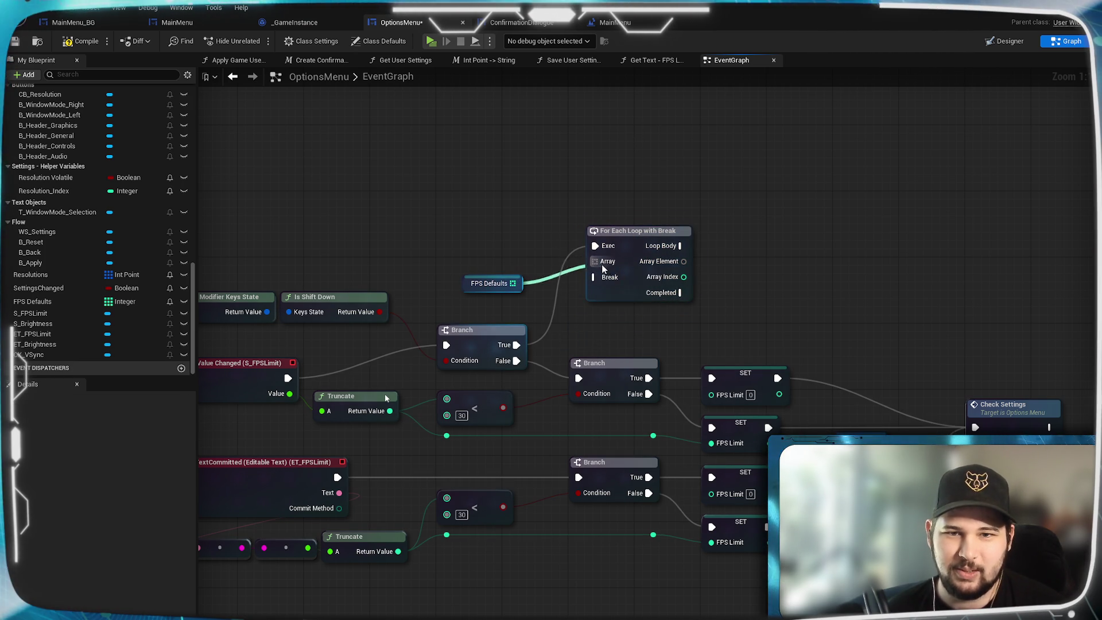
left_click_drag(602, 264, 601, 265)
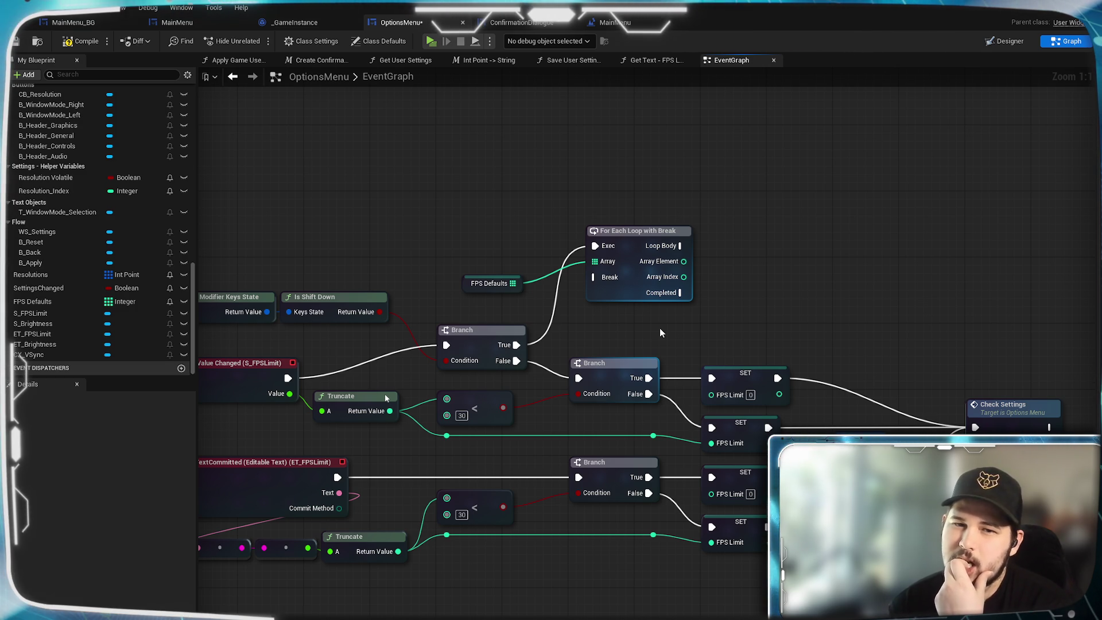
- Create a new macro in the blueprint named 'Round to Array'
right_click(747, 288)
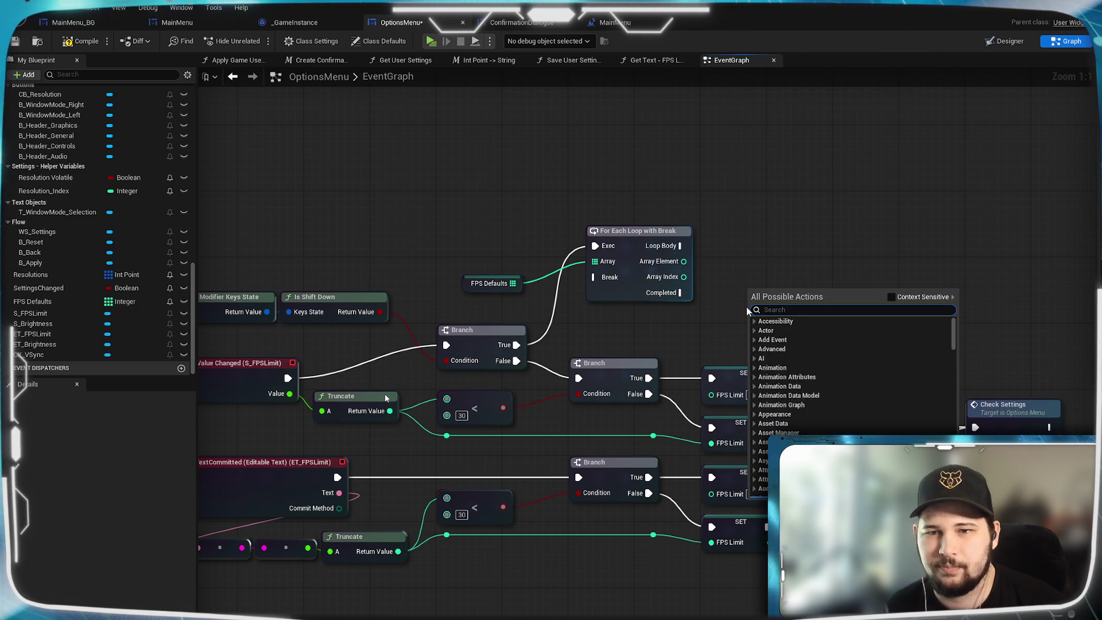
left_click(834, 264)
scroll(136, 175, "up", 5)
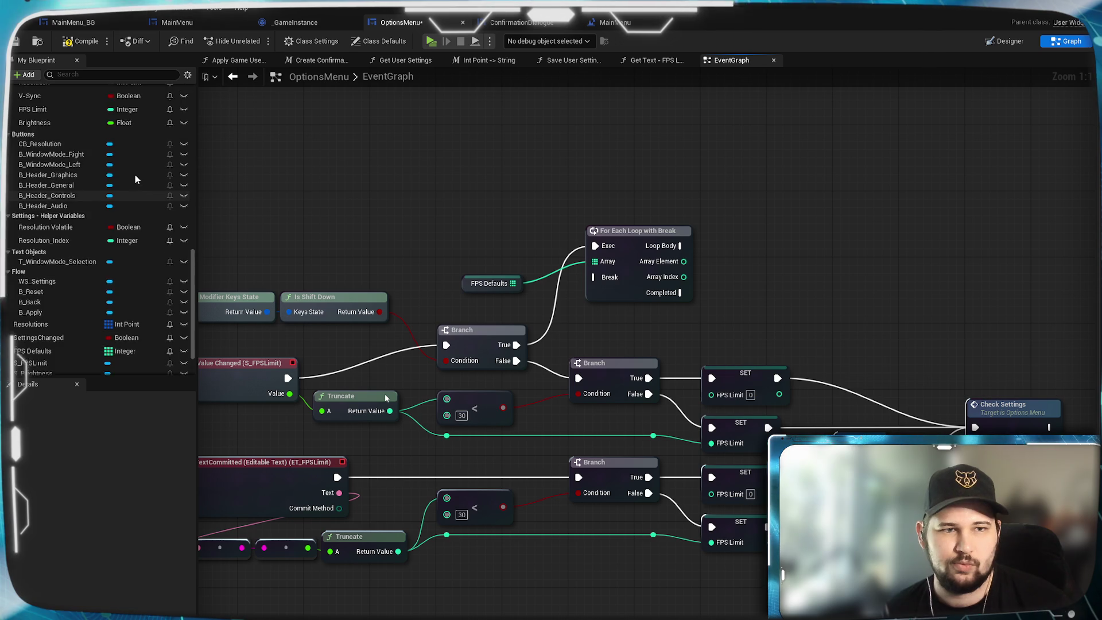
scroll(109, 281, "up", 8)
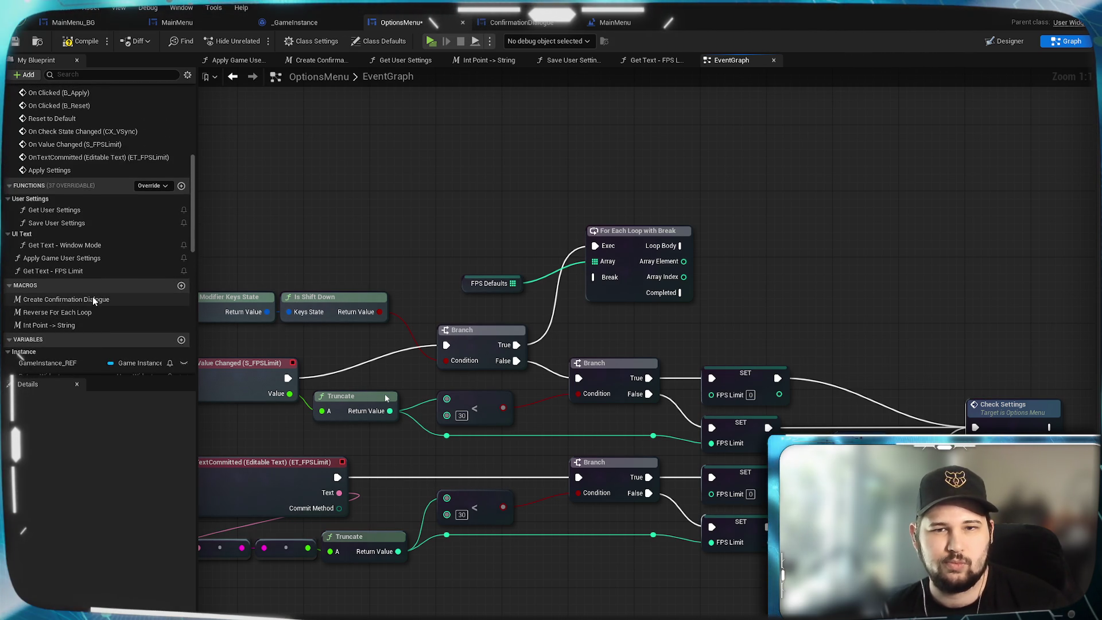
scroll(109, 263, "down", 1)
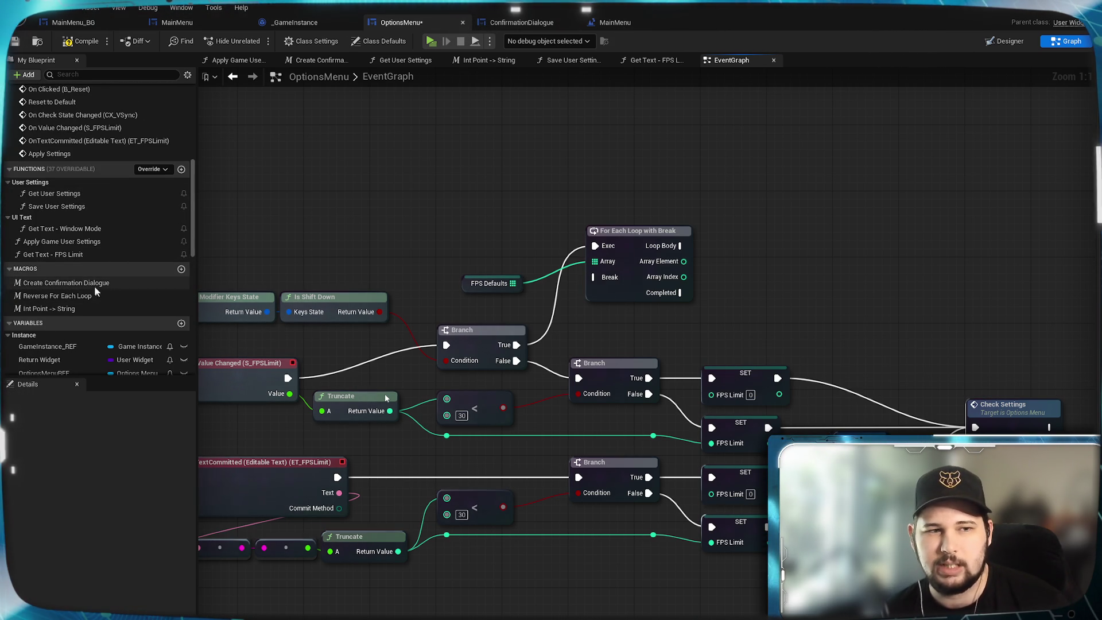
left_click(180, 269)
type("Round to")
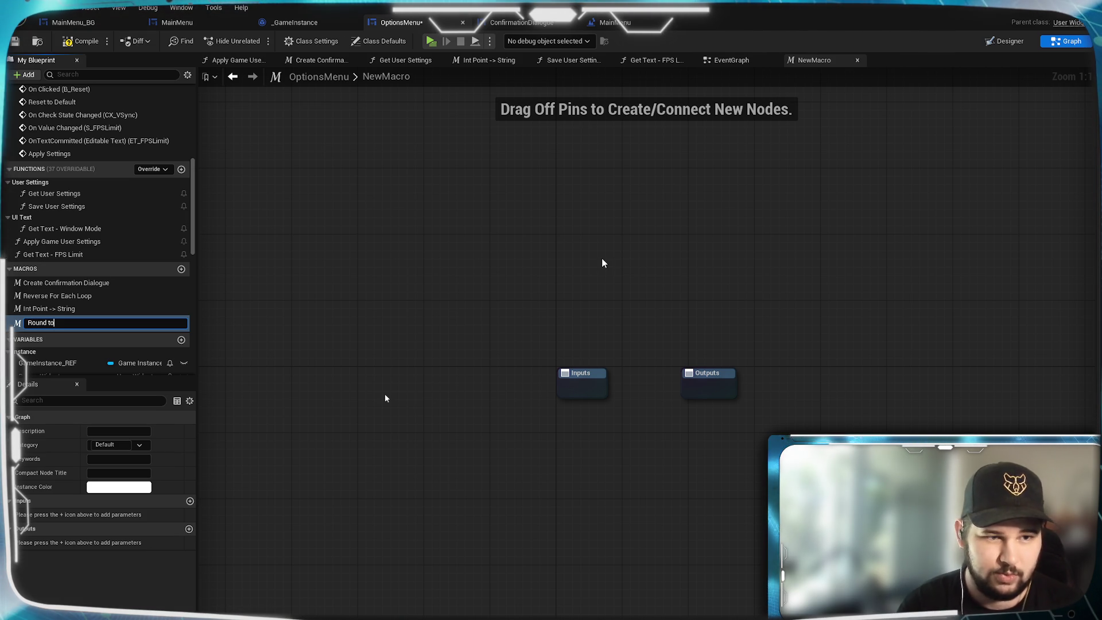
type(" Array")
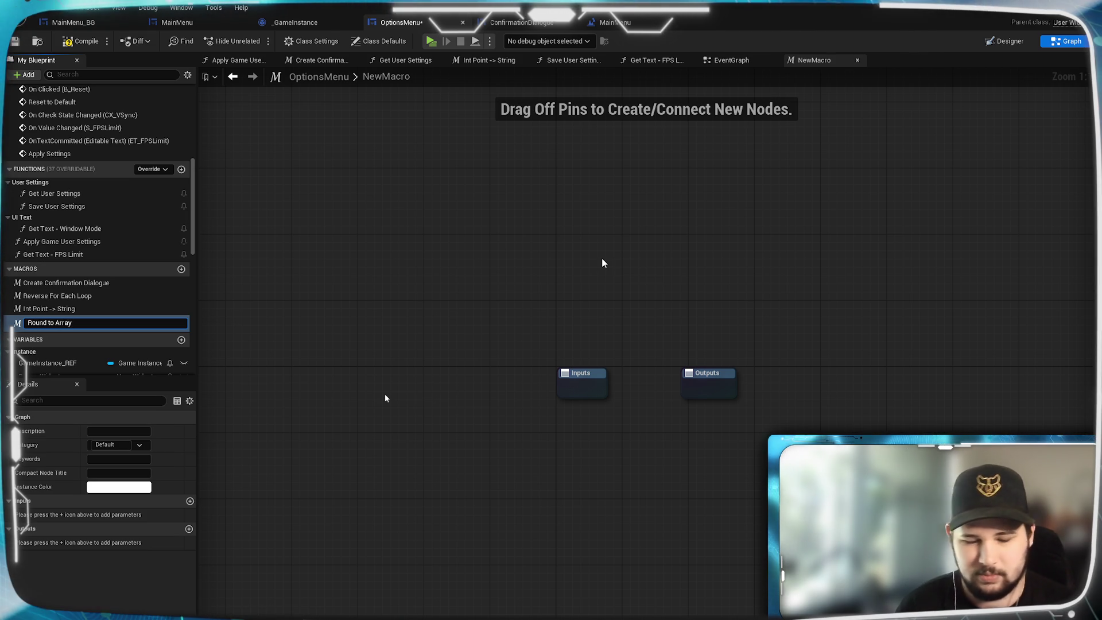
key("Return")
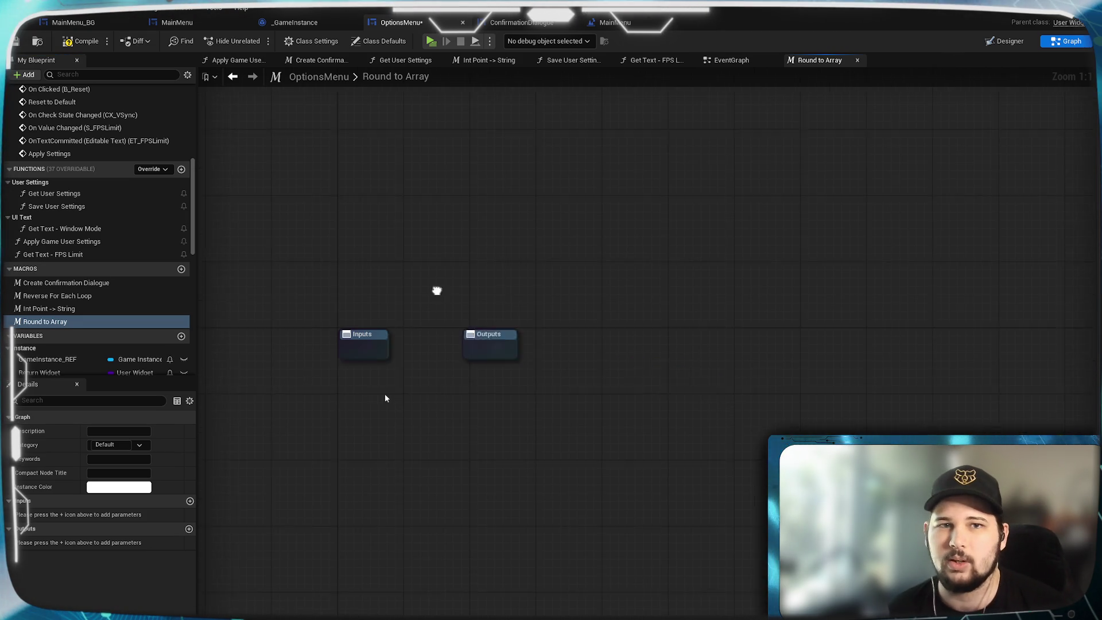
- Move the Outputs node far right of Inputs and reset the view to 1:1 zoom
left_click_drag(451, 334, 899, 335)
left_click(556, 370)
key("Home")
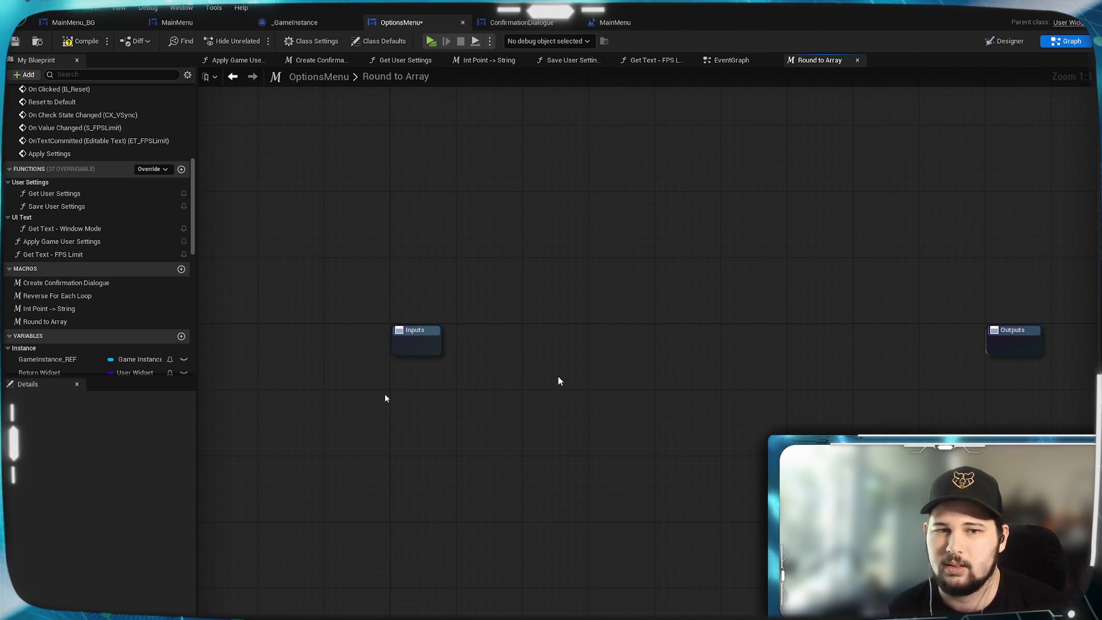
left_click(417, 343)
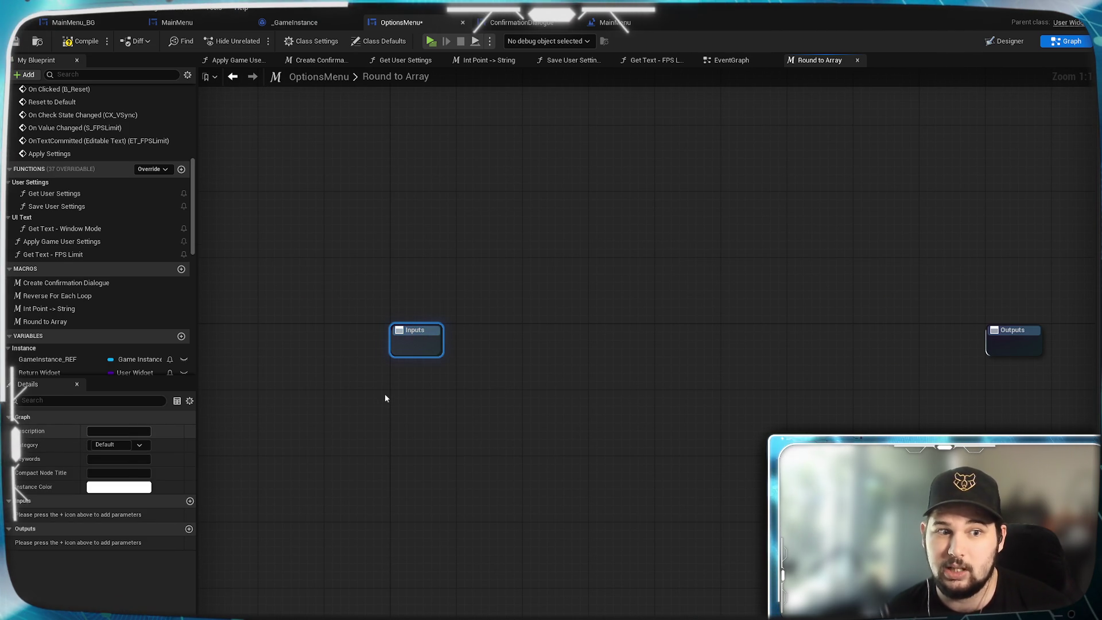
- Add an Exec input named 'execute' and an Exec output named 'then' to the macro
left_click(190, 501)
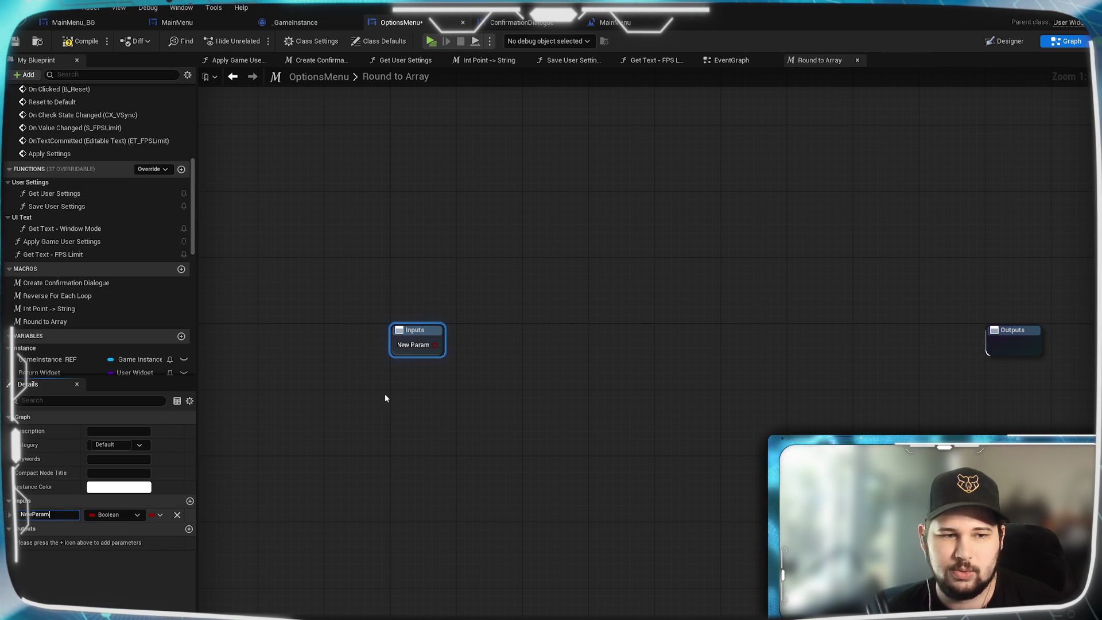
left_click(40, 517)
type("exec")
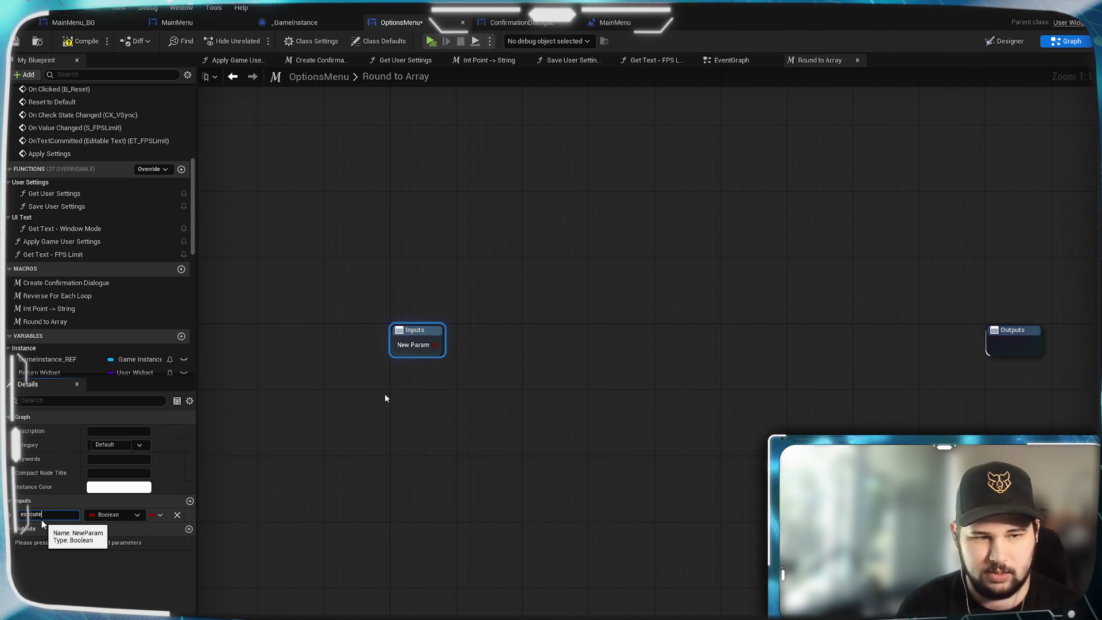
type("ute")
key("Return")
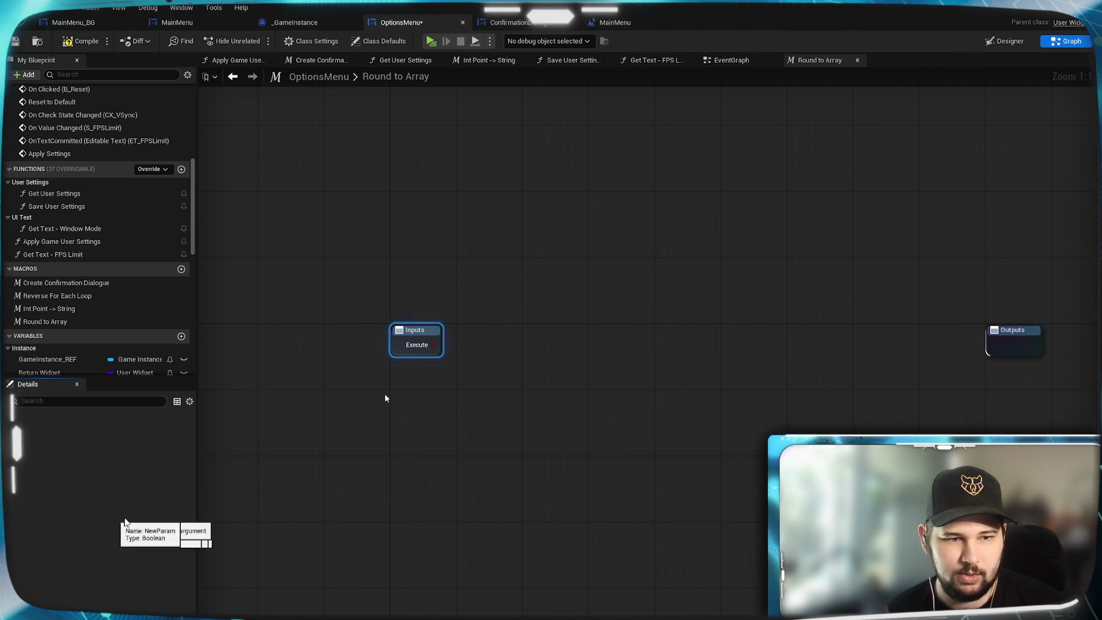
left_click(123, 517)
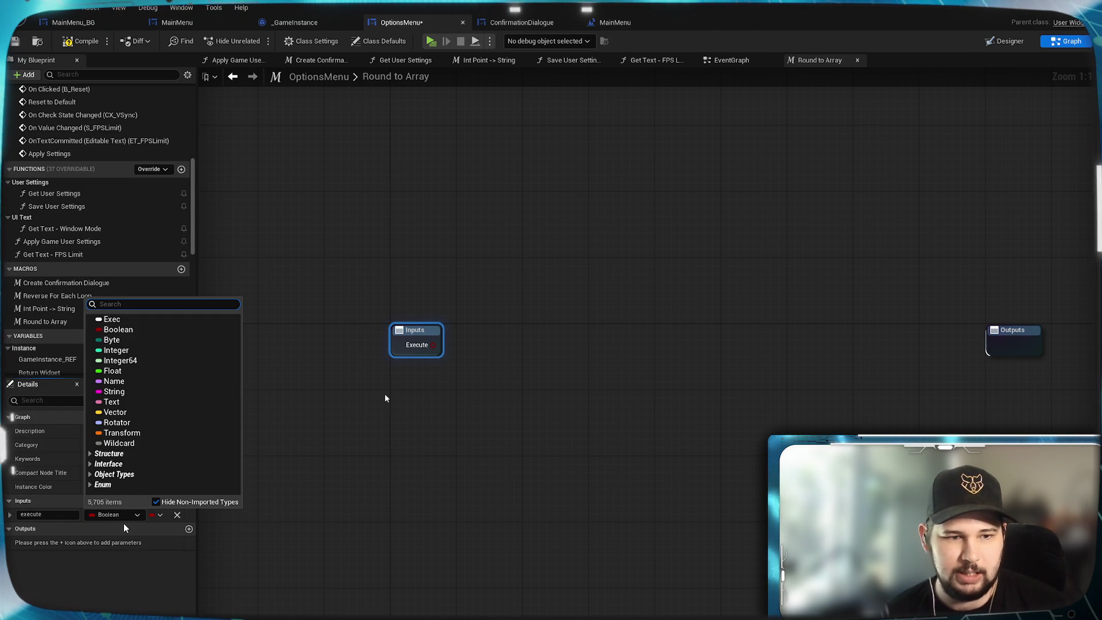
left_click(115, 319)
left_click(188, 529)
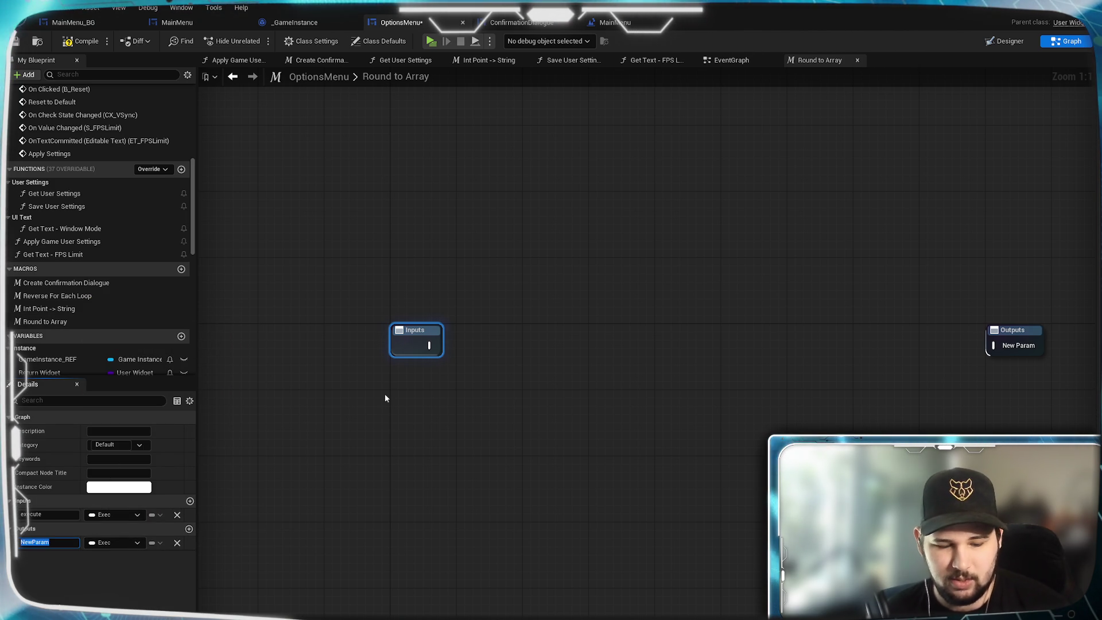
type("then")
key("Return")
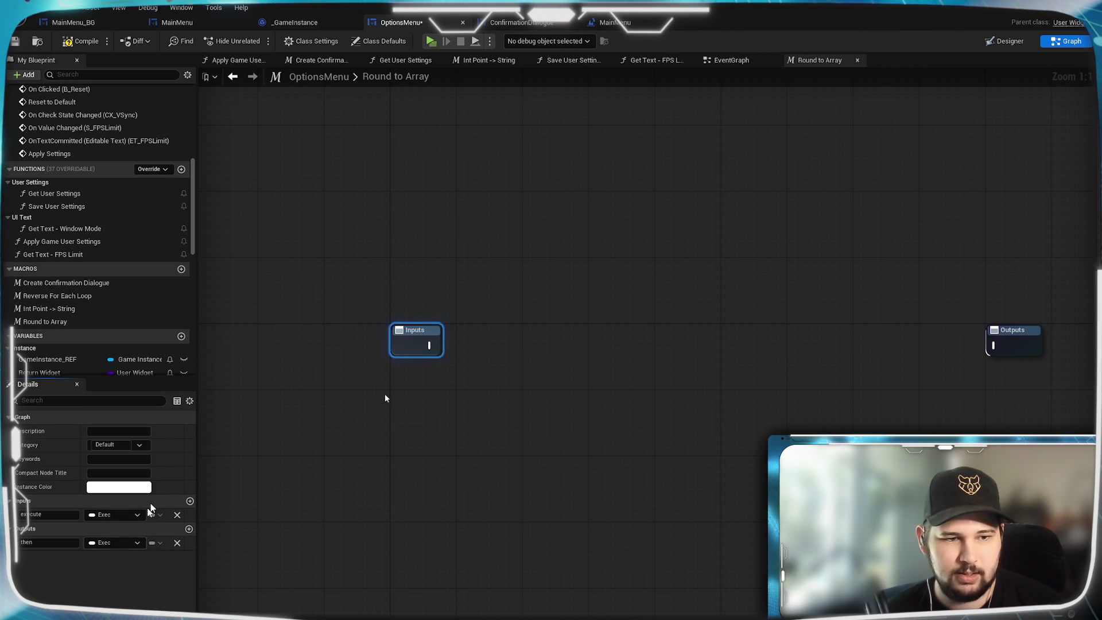
- Add a Wildcard array input named 'Number Array', then compile and save
left_click(190, 501)
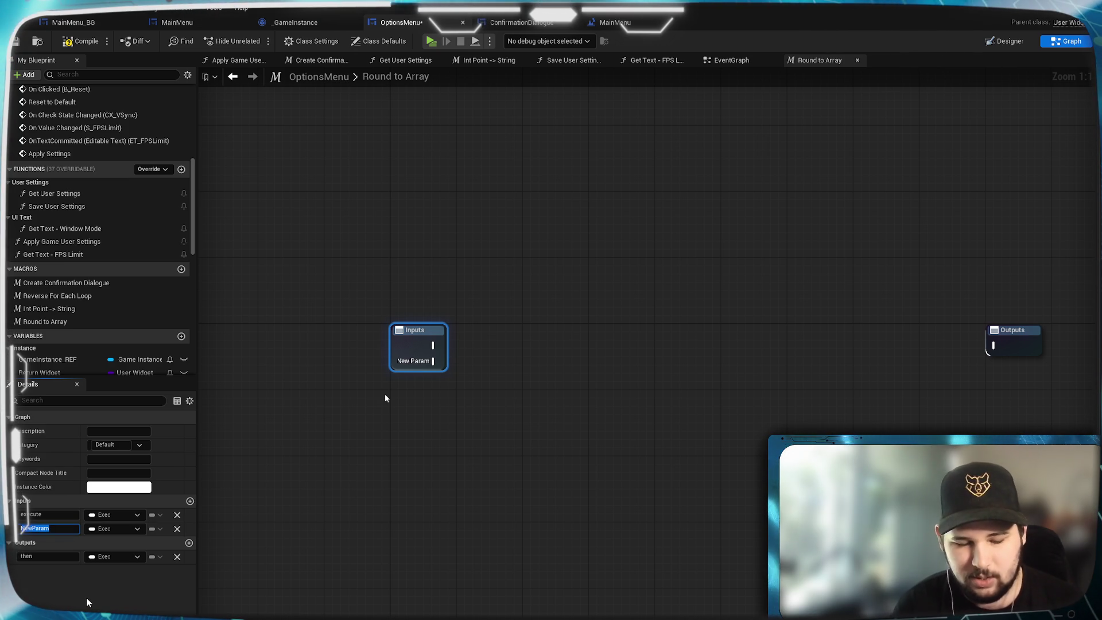
type("Array")
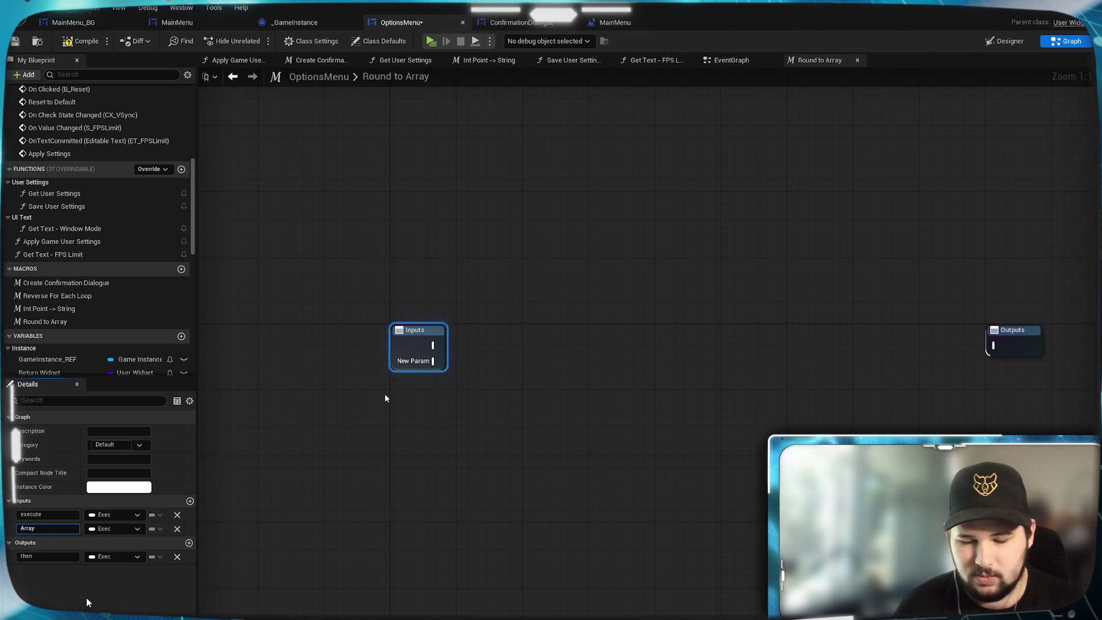
left_click(98, 572)
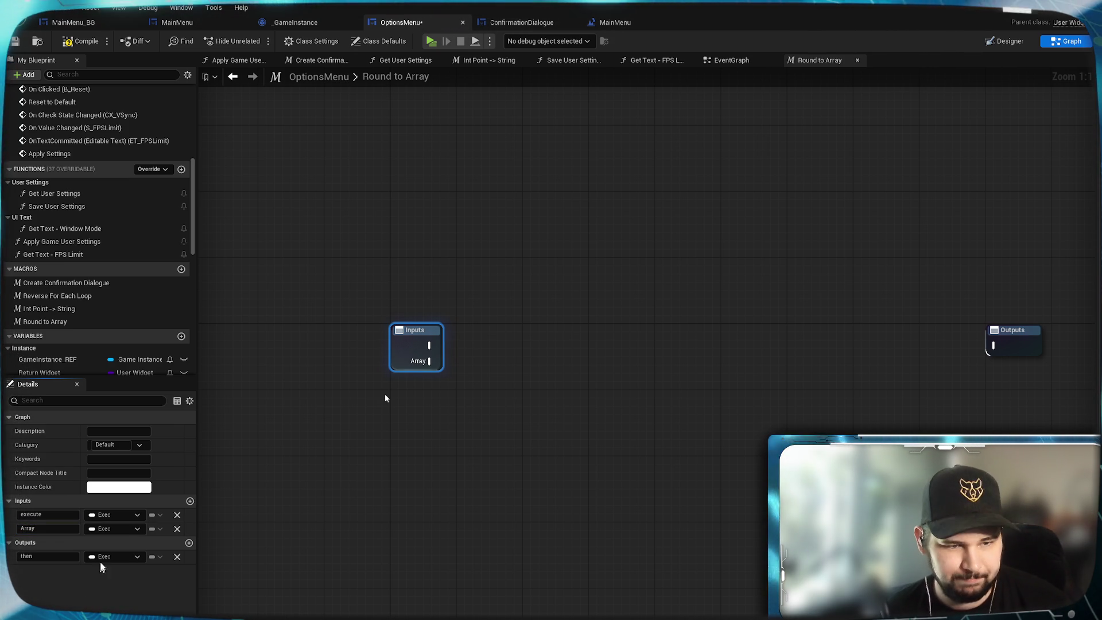
left_click(46, 528)
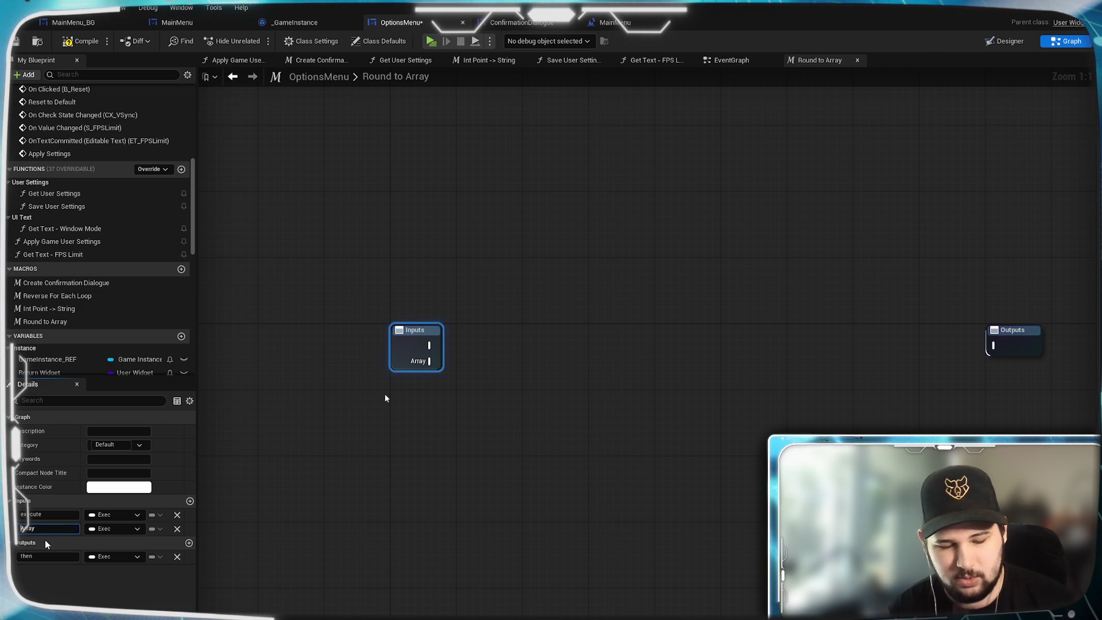
type("N")
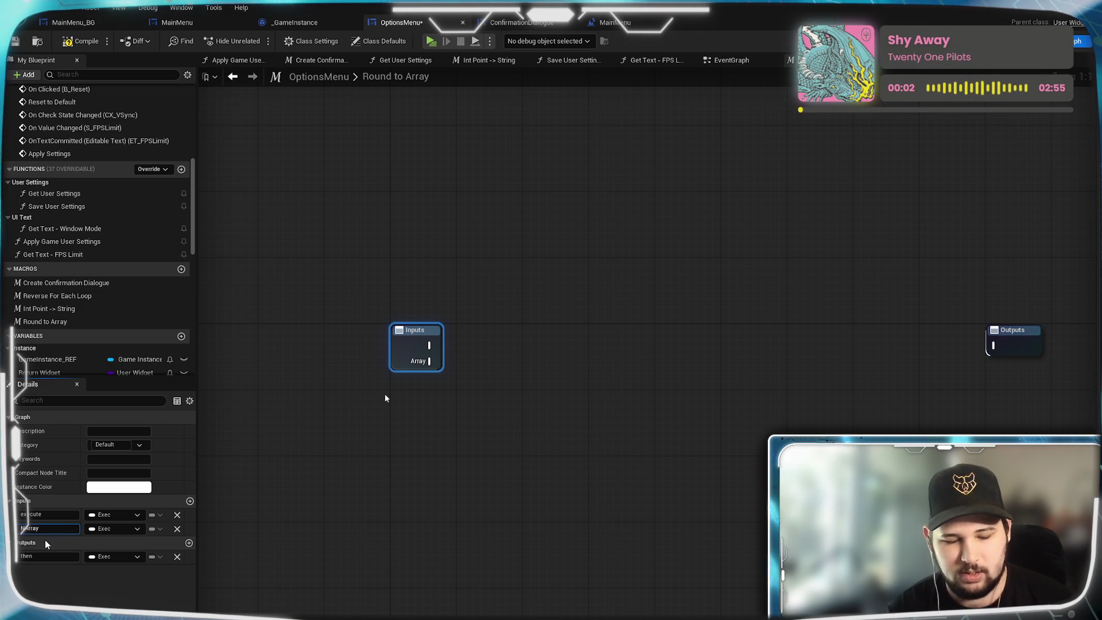
type("umber")
key("Return")
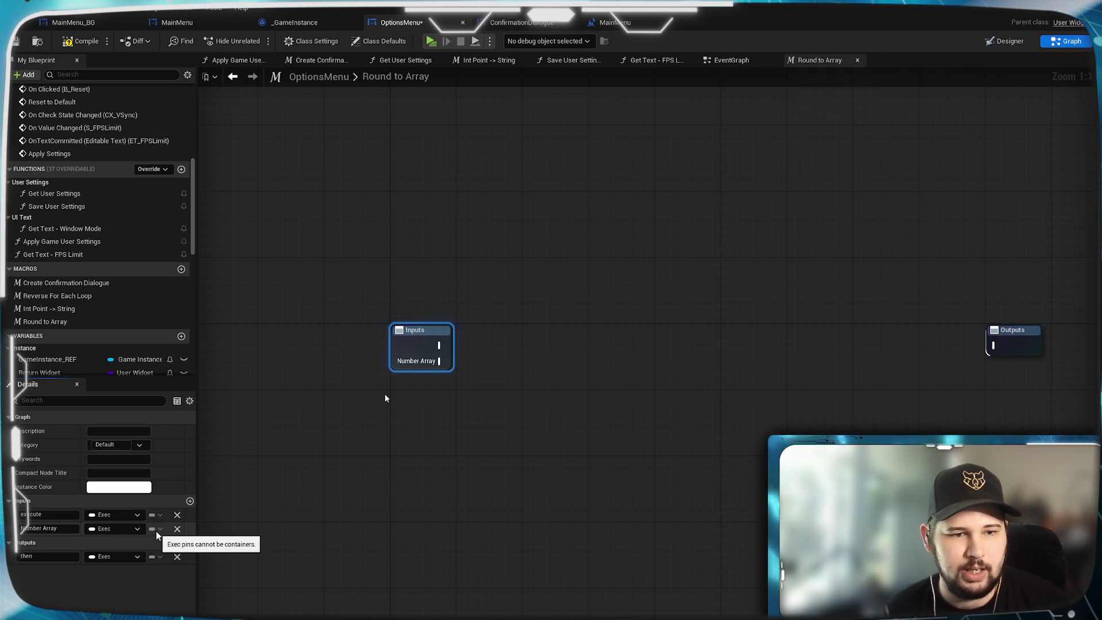
left_click(137, 527)
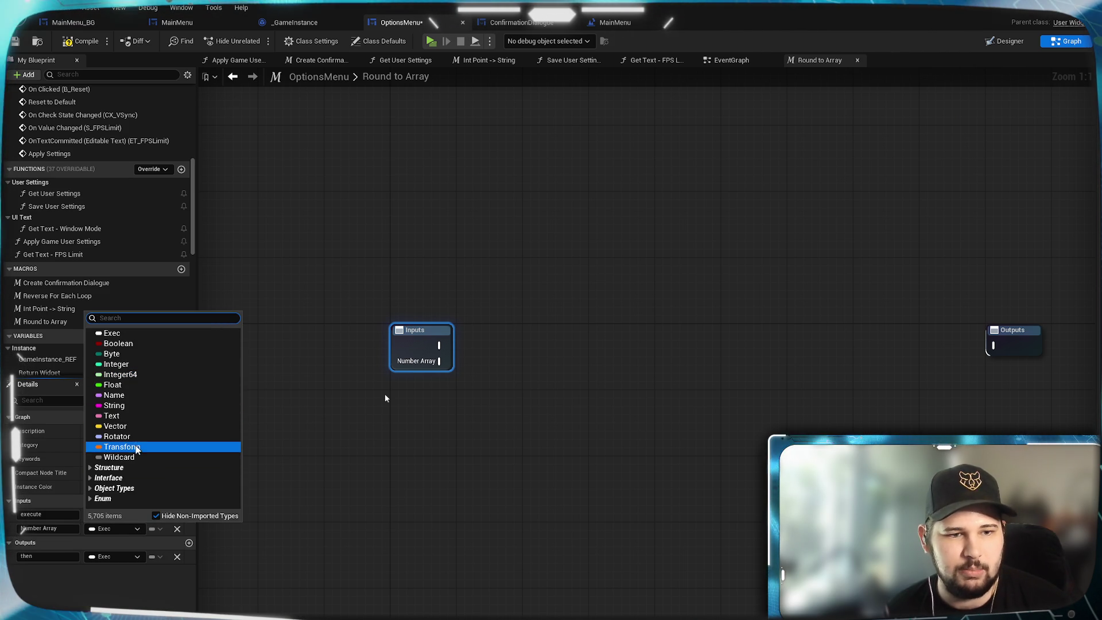
left_click(128, 457)
left_click(160, 528)
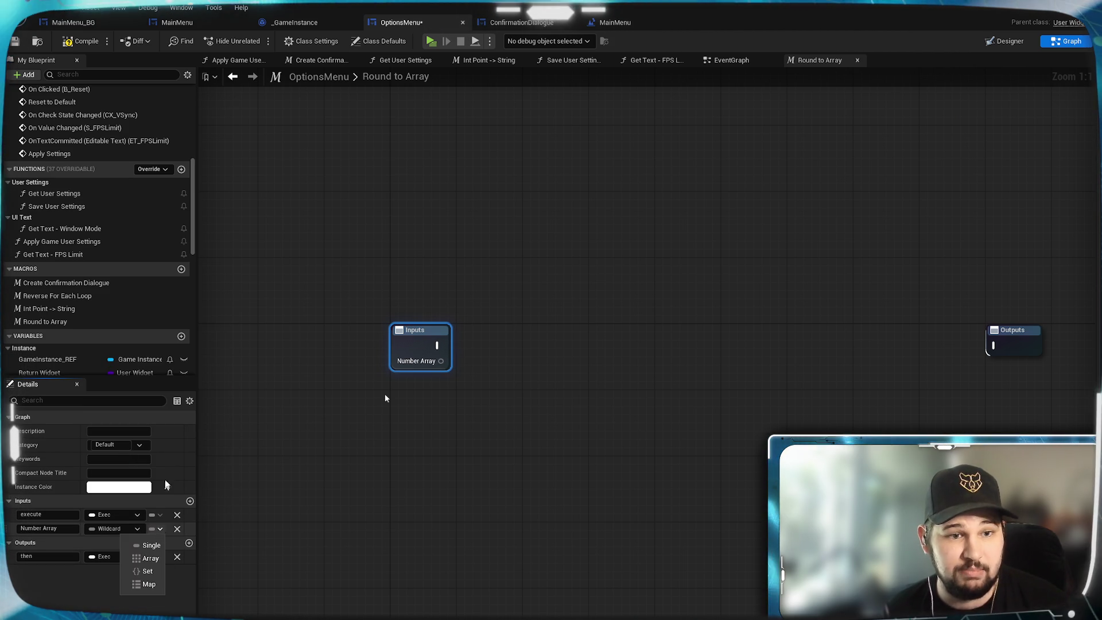
left_click(151, 558)
left_click(82, 43)
key("ctrl+s")
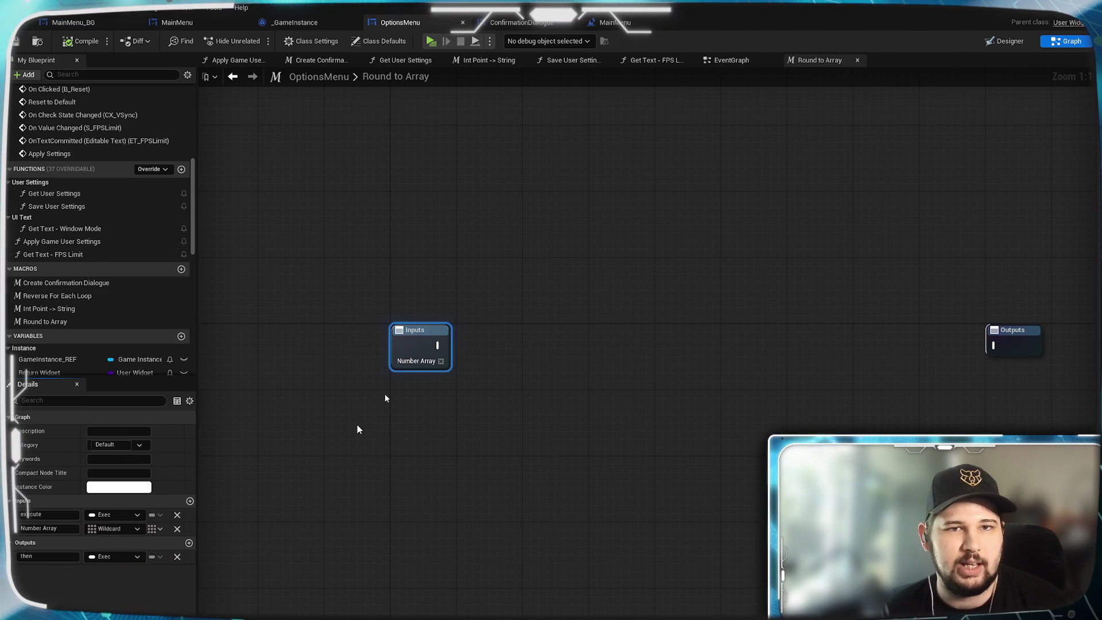
- Set the macro description to 'Round to Numbers in Array' and save the blueprint
left_click(118, 431)
type("Round to Numbers")
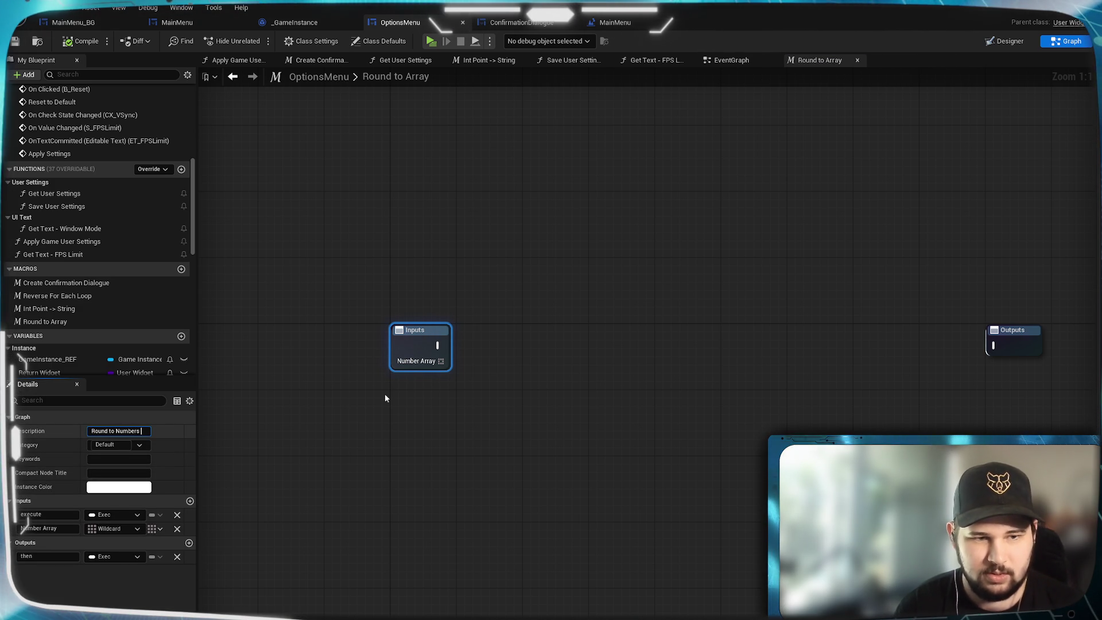
type(" in Array")
key("Return")
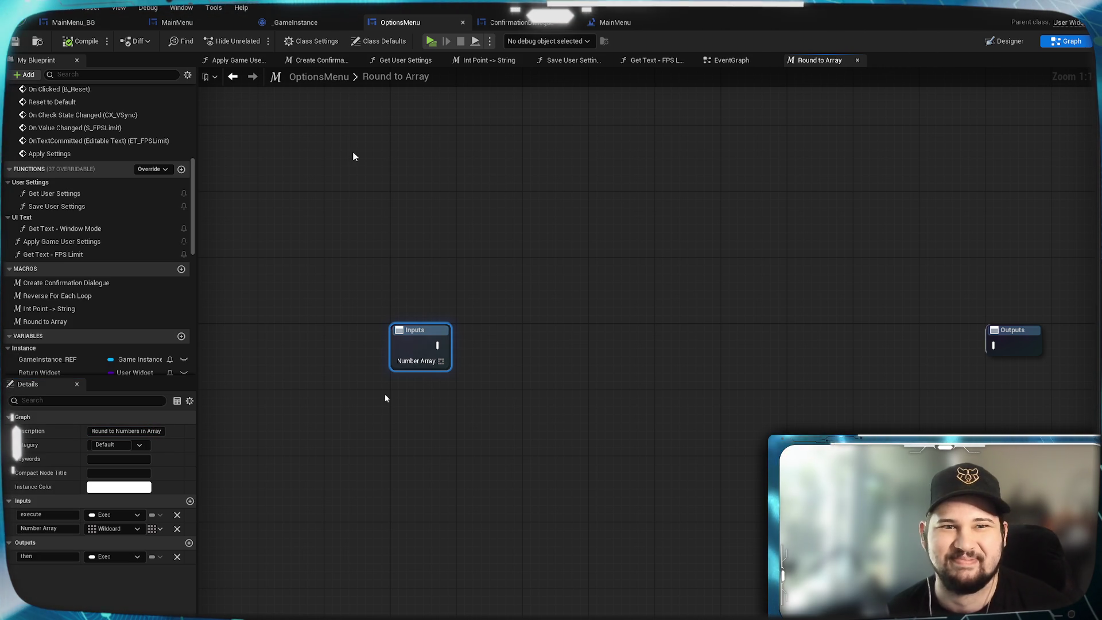
key("ctrl+s")
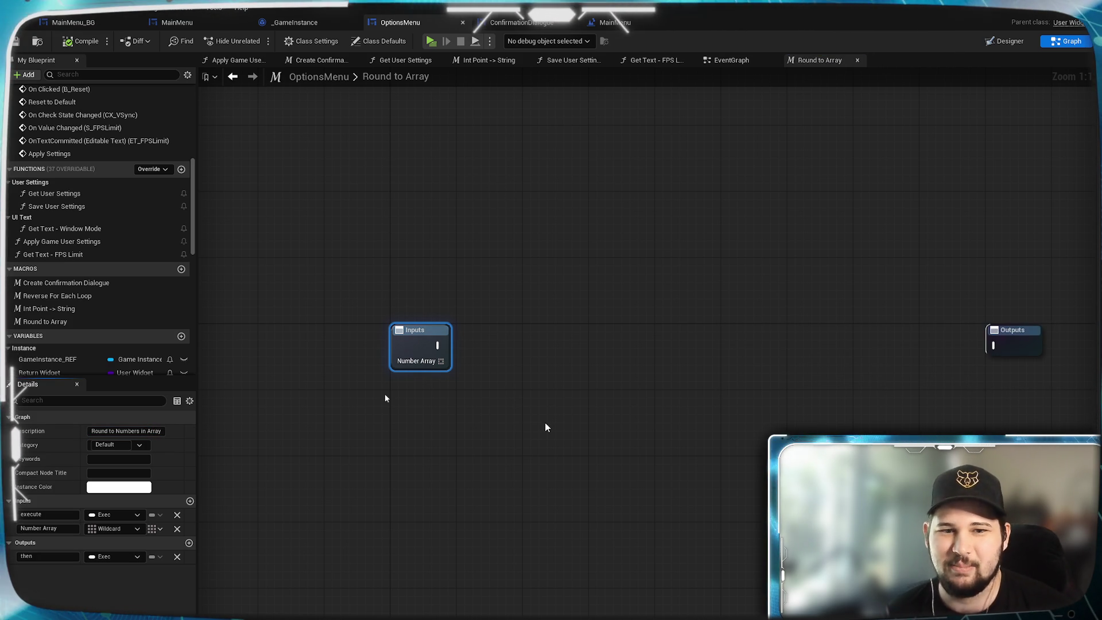
mouse_move(579, 426)
left_mouse_down()
mouse_move(463, 430)
mouse_move(434, 409)
left_mouse_up()
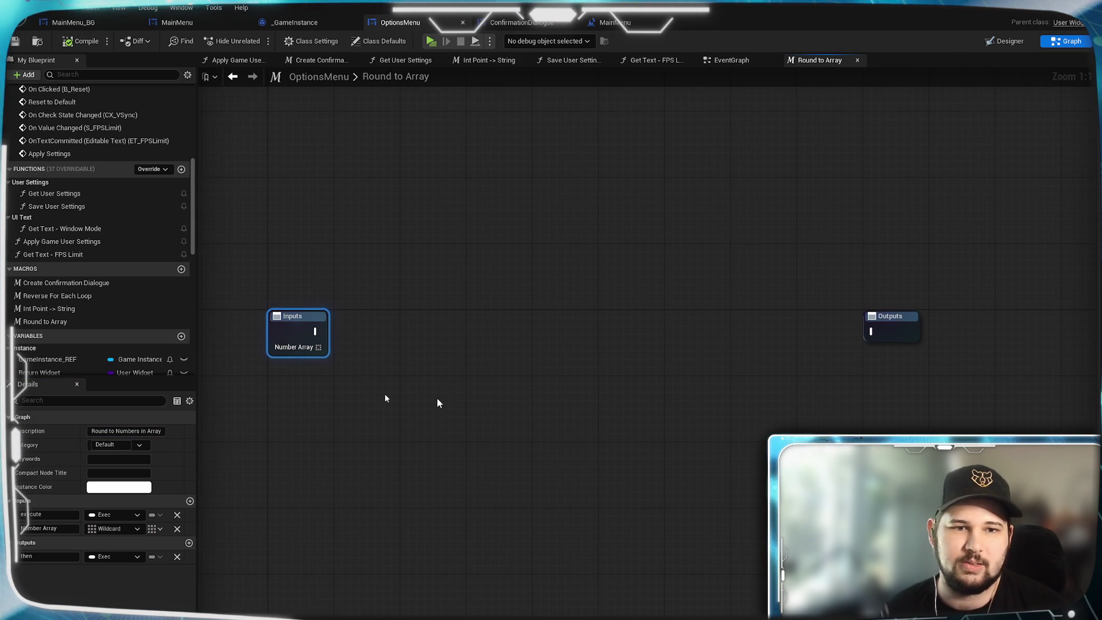
left_click(436, 405)
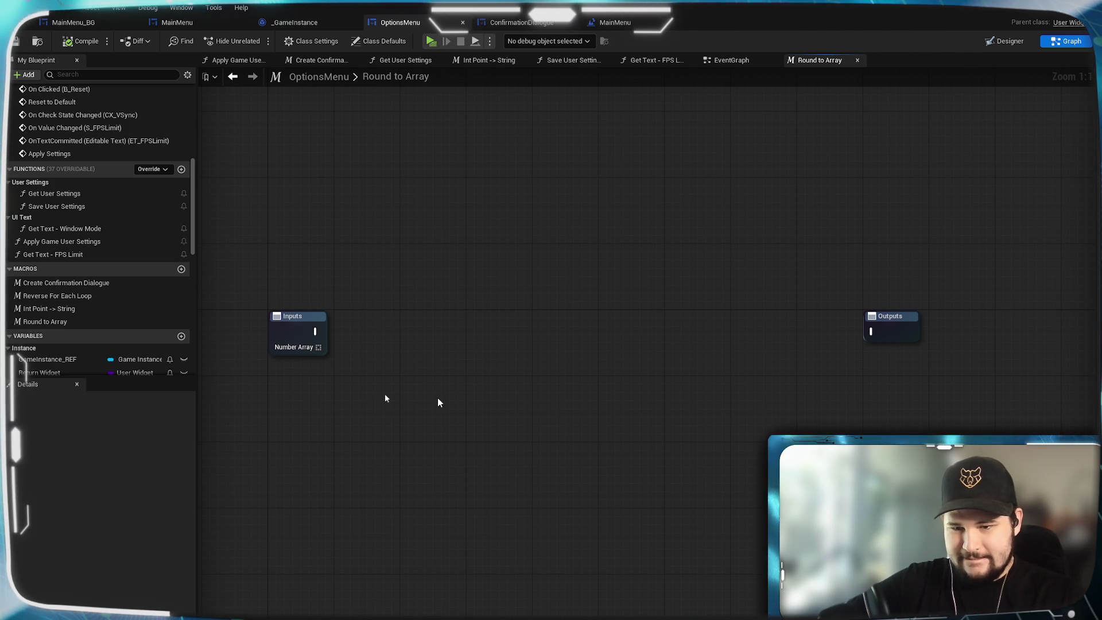
- Add a For Each Loop with Break from the Inputs exec pin and wire Number Array into its Array pin
mouse_move(314, 331)
left_mouse_down()
mouse_move(345, 348)
mouse_move(470, 326)
left_mouse_up()
type("for each")
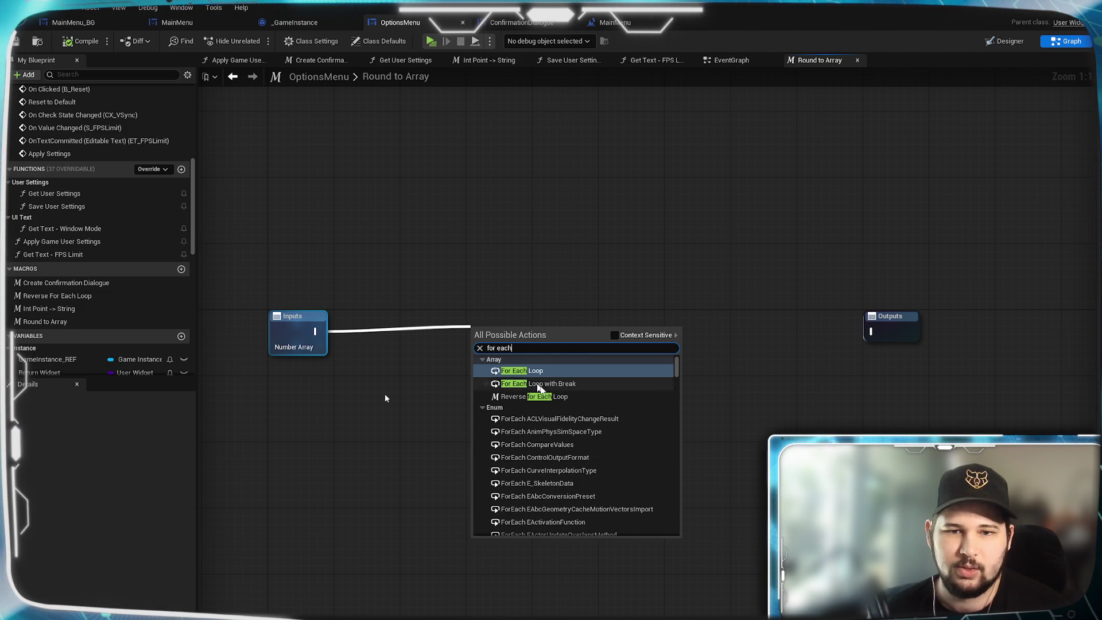
left_click(565, 384)
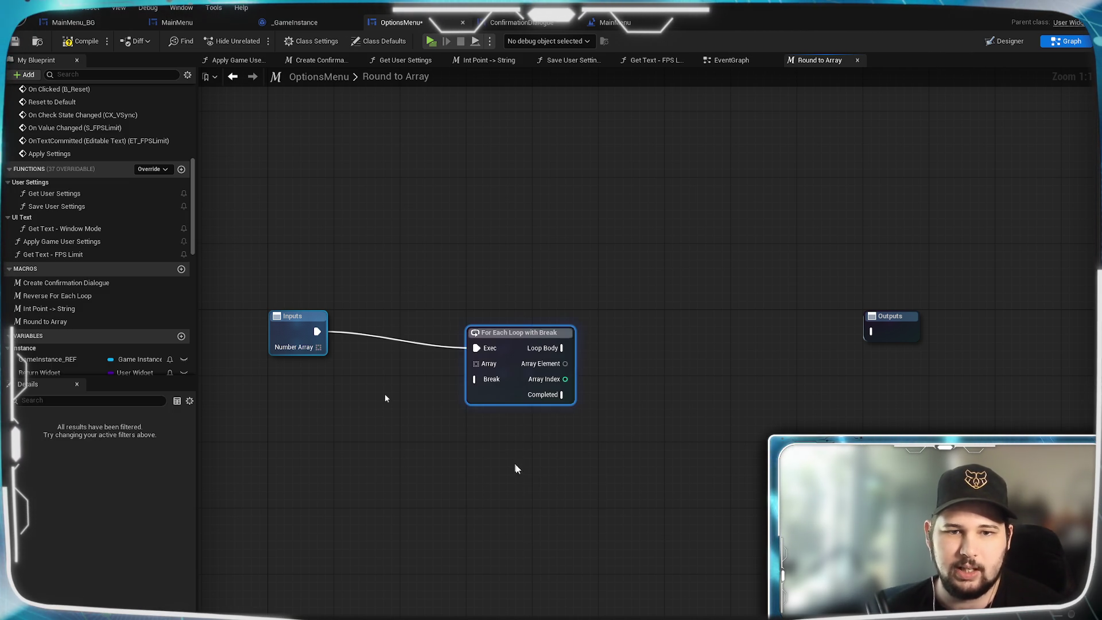
left_click(459, 433)
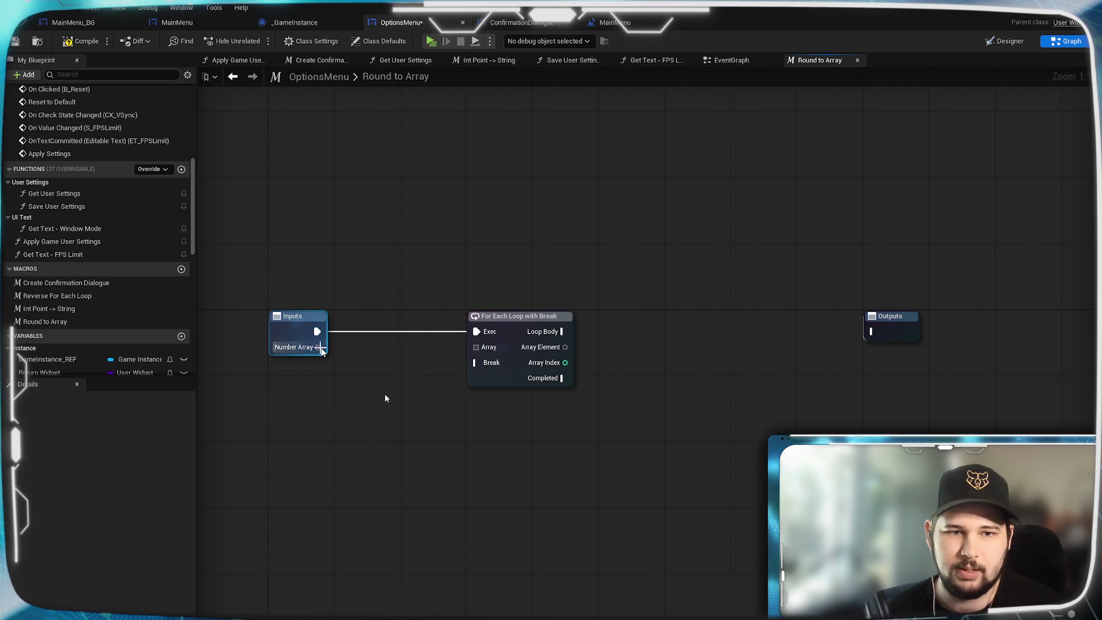
left_click_drag(453, 351, 476, 347)
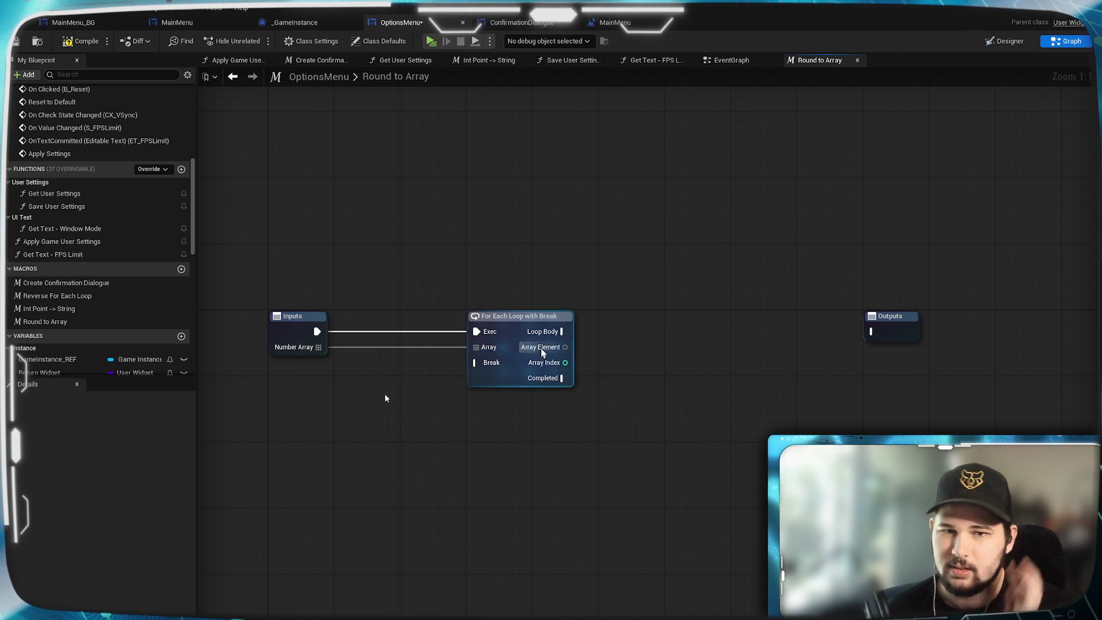
left_click_drag(593, 347, 549, 353)
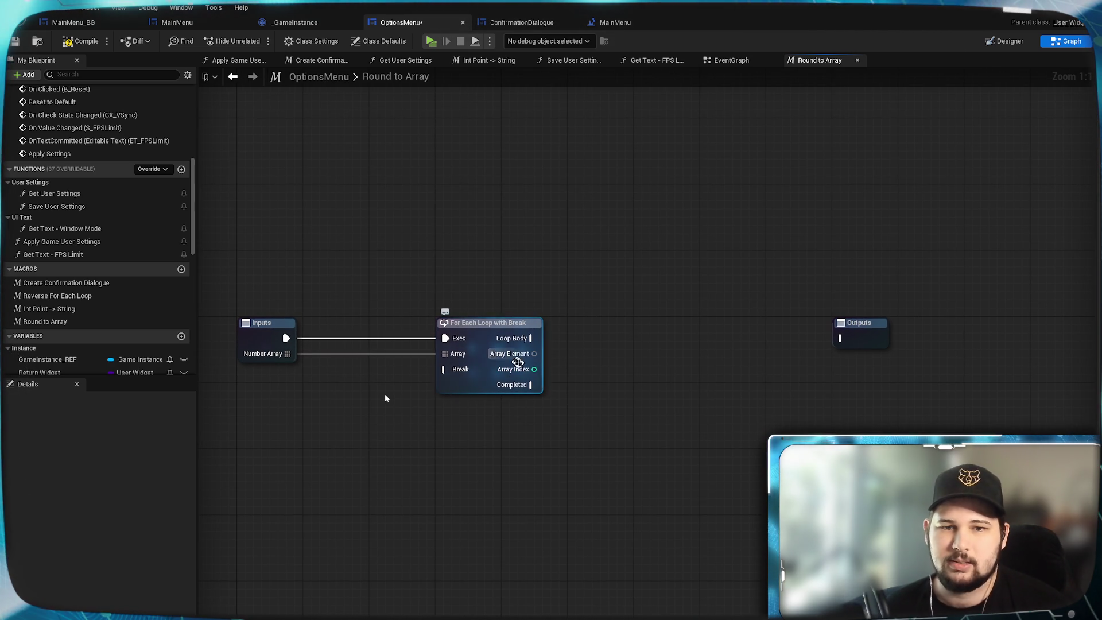
left_click_drag(535, 354, 613, 347)
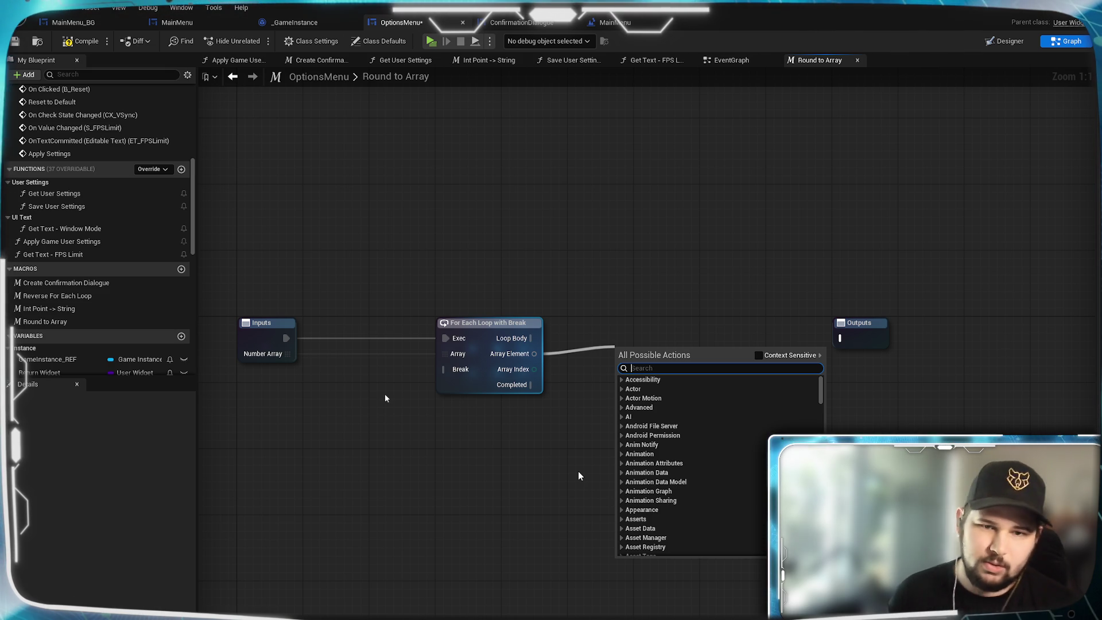
- Add an integer == node beside the loop and connect Array Index to its input
left_click(577, 470)
left_click_drag(533, 369, 623, 315)
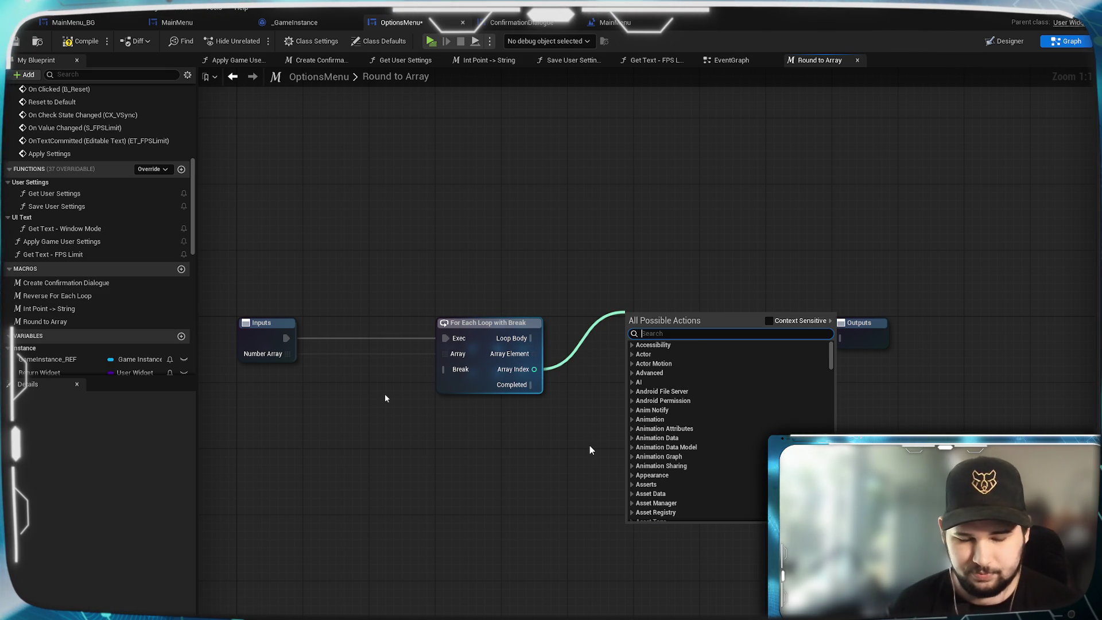
type("==")
key("Return")
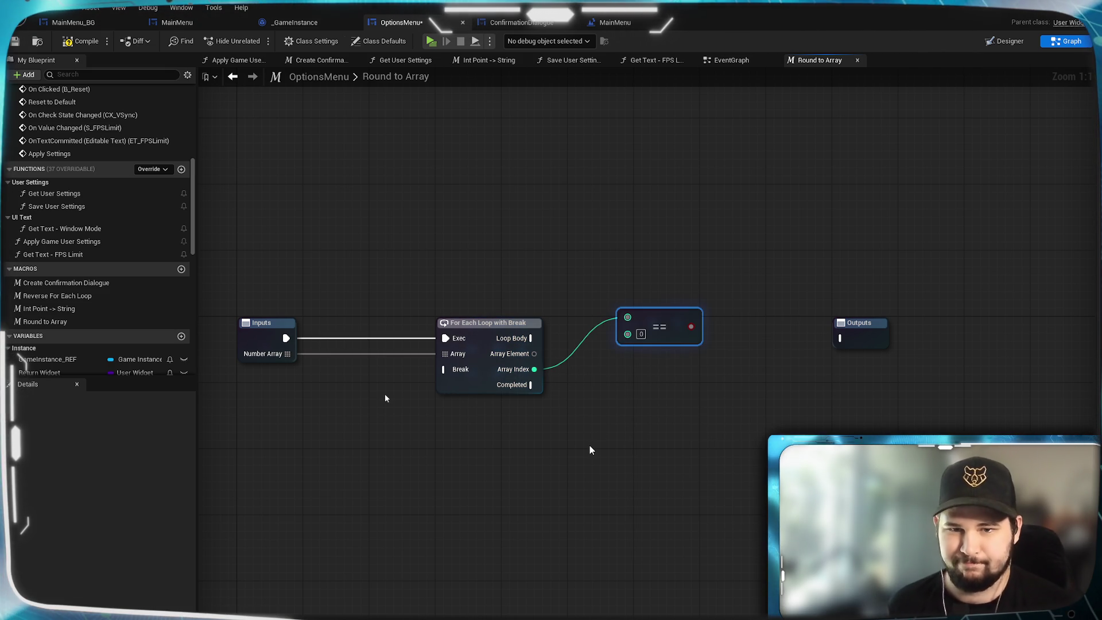
left_click(590, 450)
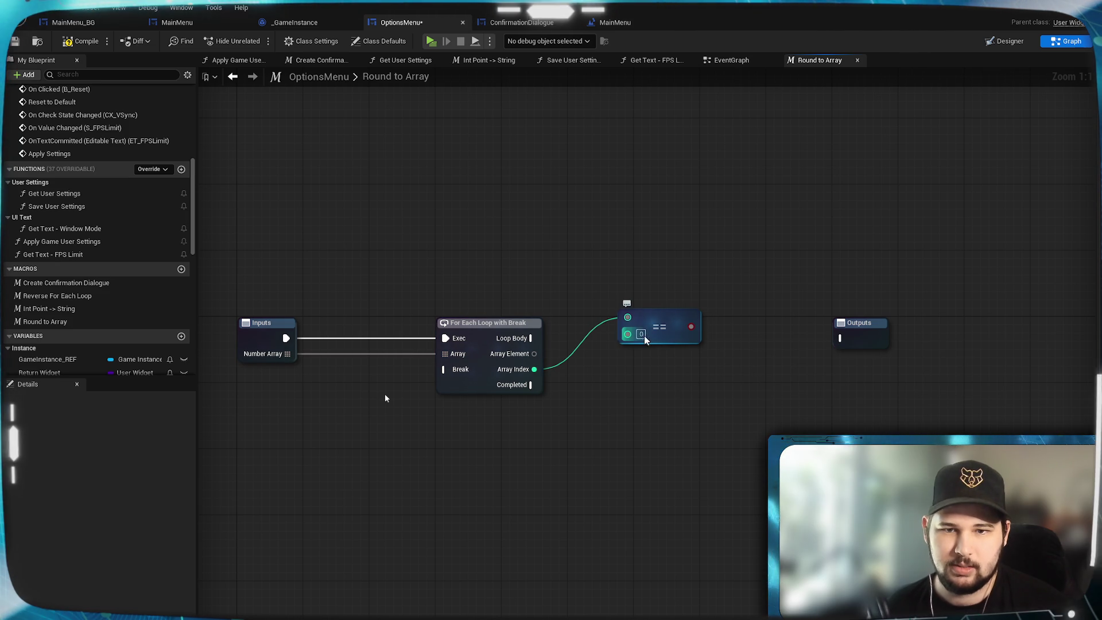
left_click_drag(649, 319, 631, 373)
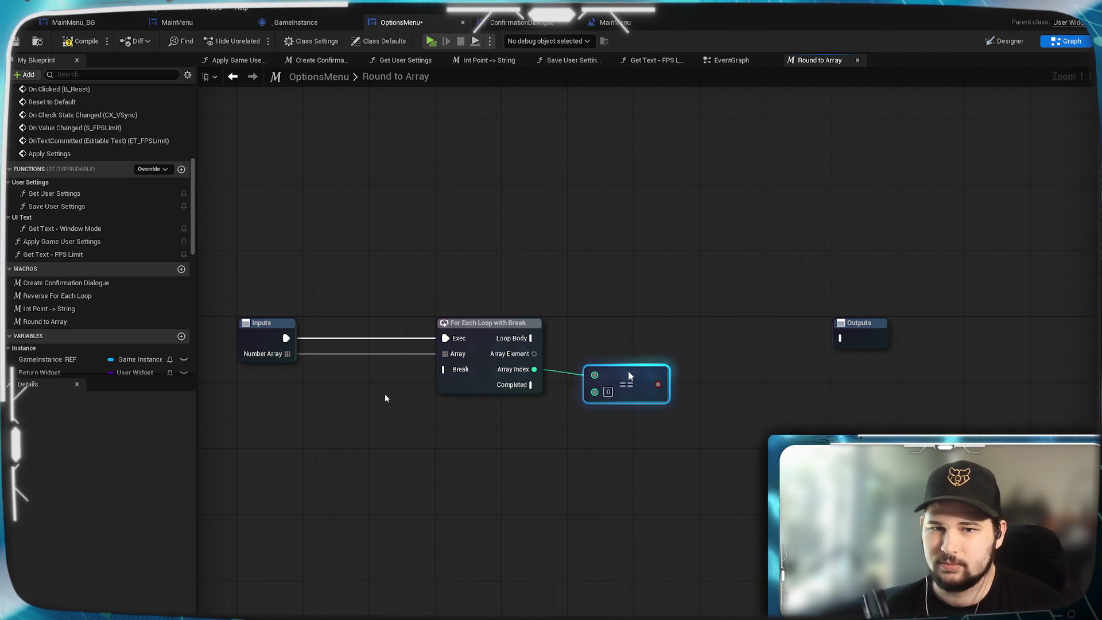
left_click(660, 463)
left_click_drag(534, 369, 594, 367)
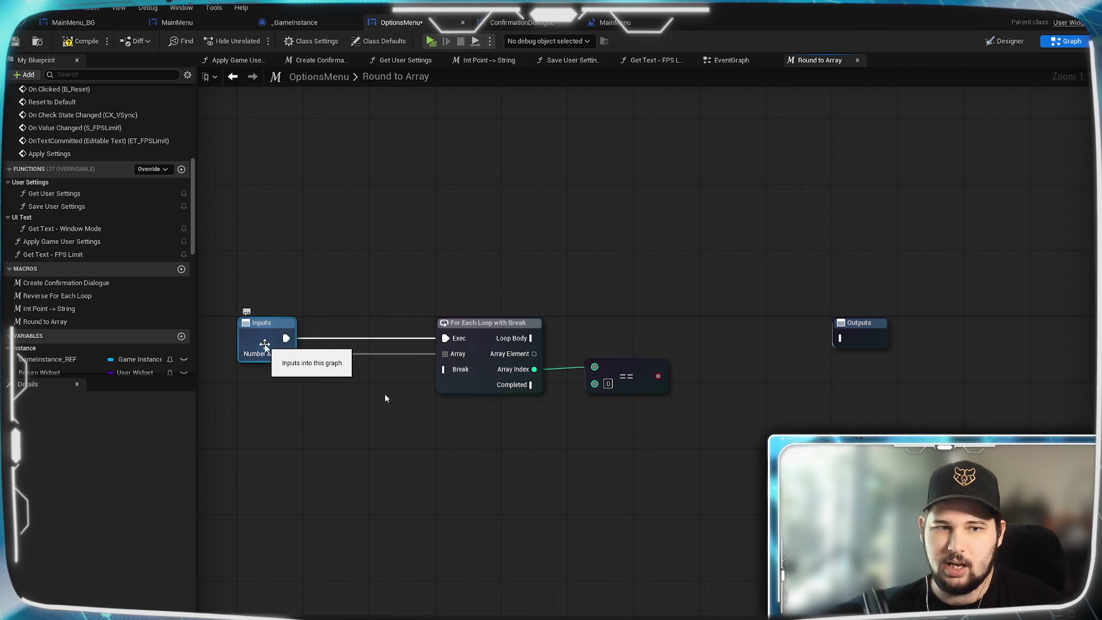
- Remove the unwanted New Param input from the macro's Inputs
left_click(263, 344)
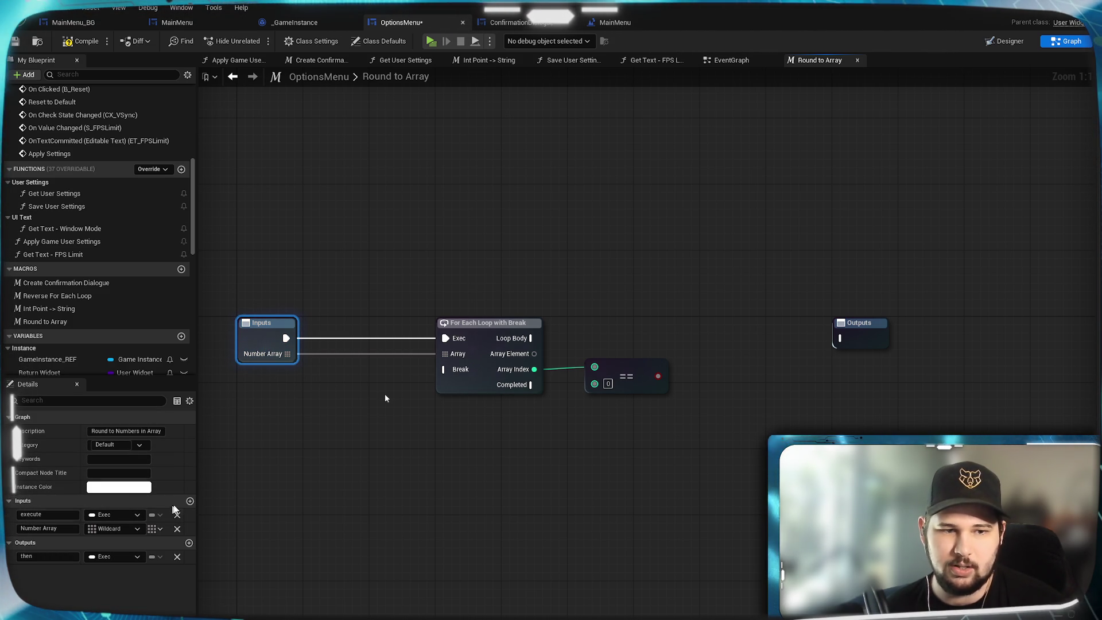
left_click(190, 501)
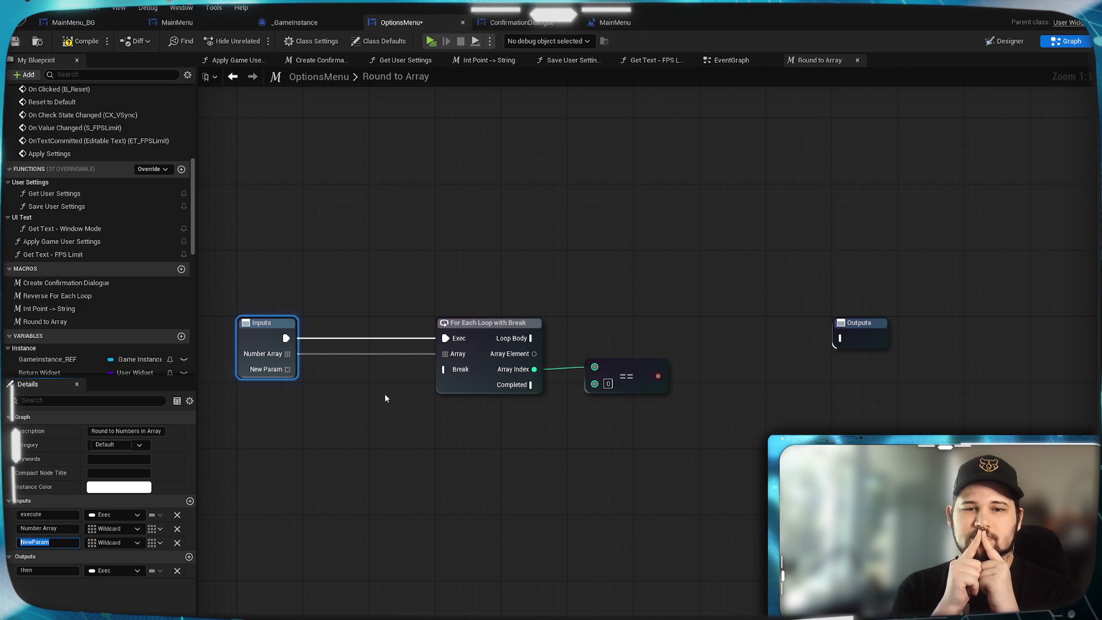
left_click(384, 398)
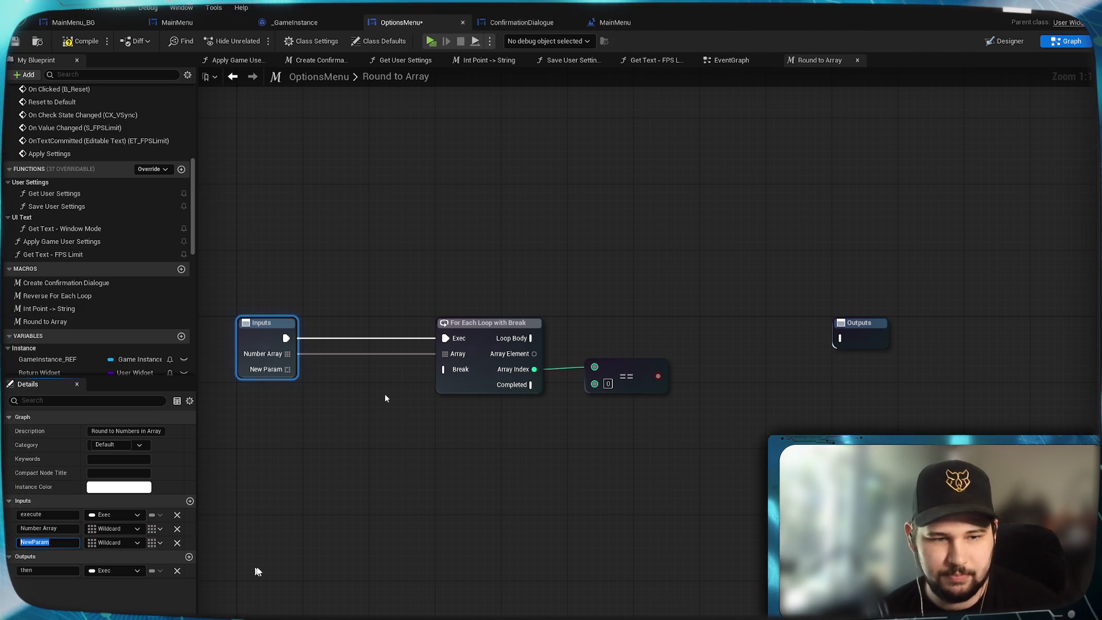
left_click(289, 347)
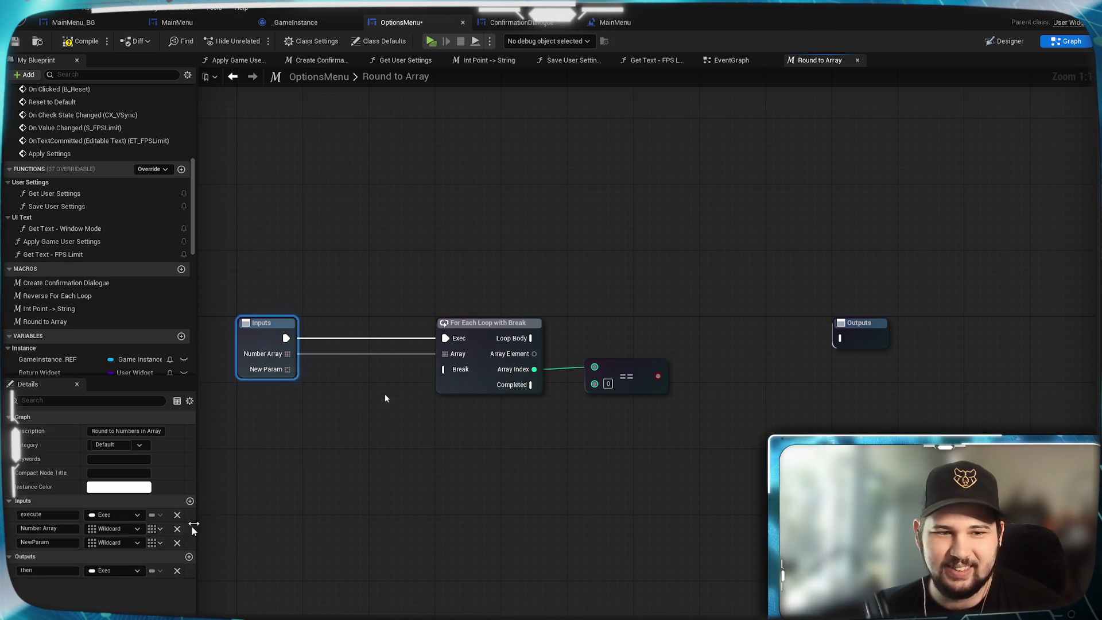
left_click(175, 545)
left_click(560, 558)
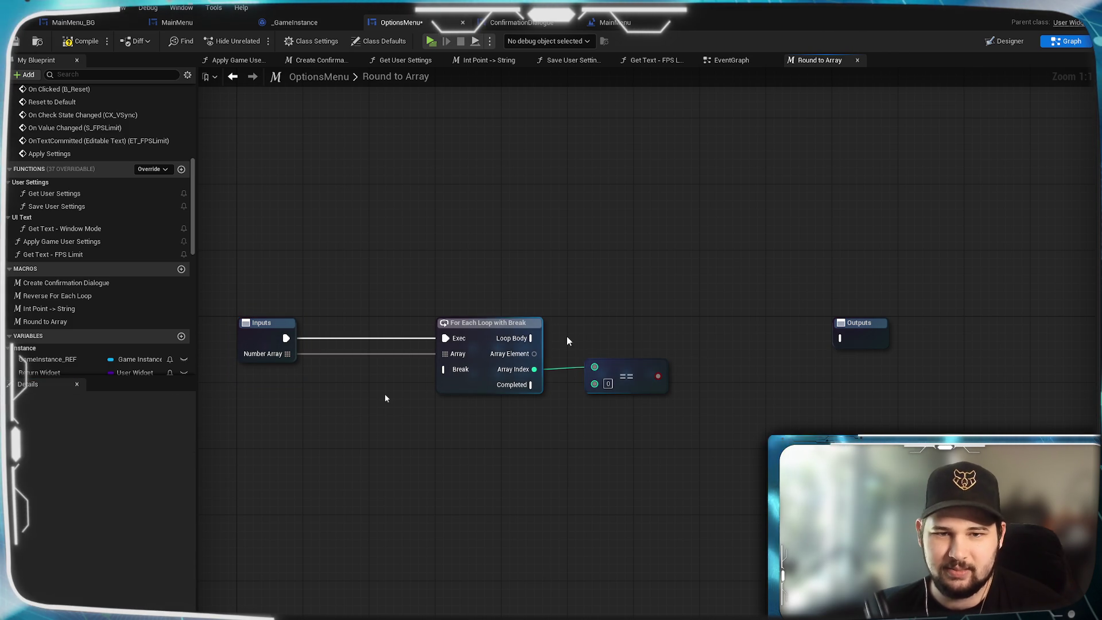
left_click_drag(540, 335, 695, 319)
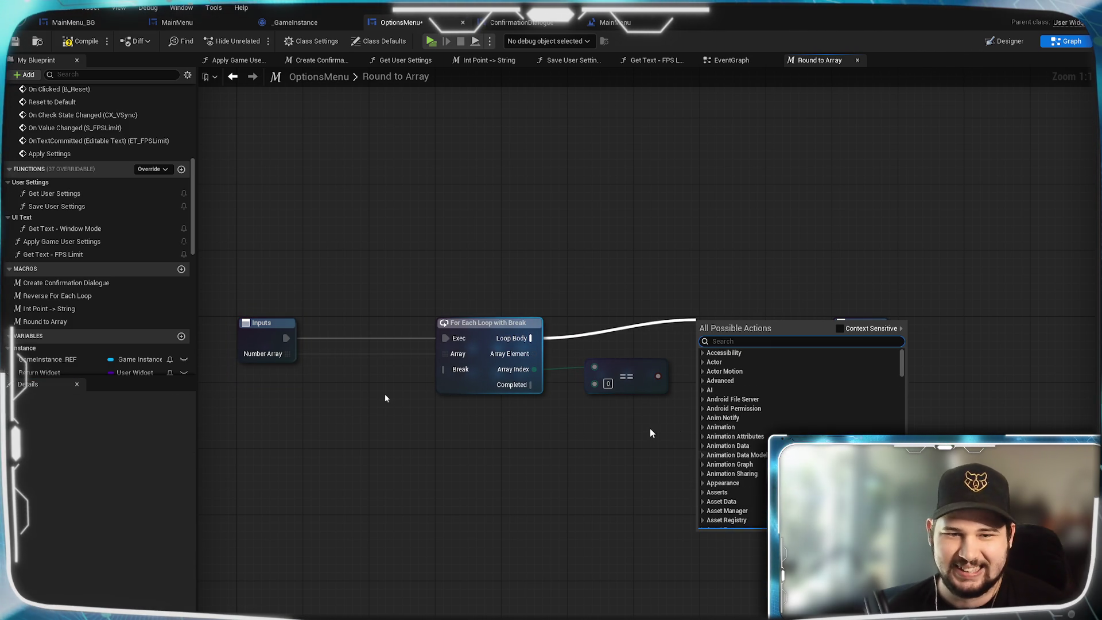
- Add a Branch node after the loop's Loop Body, aligned with the loop
left_click(539, 466)
scroll(116, 332, "down", 8)
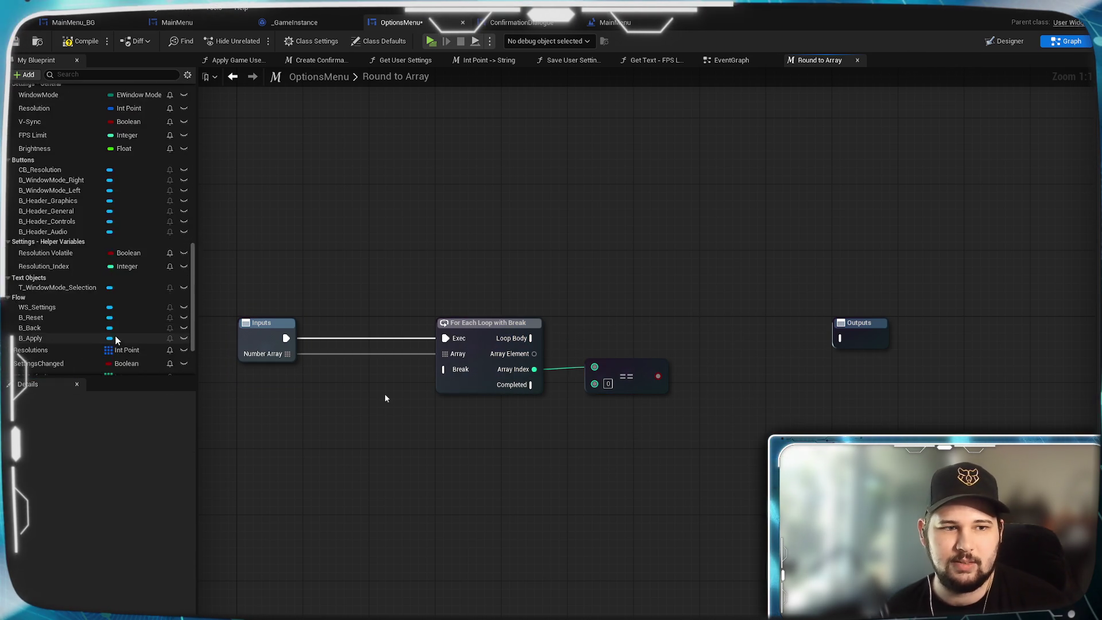
scroll(78, 349, "up", 8)
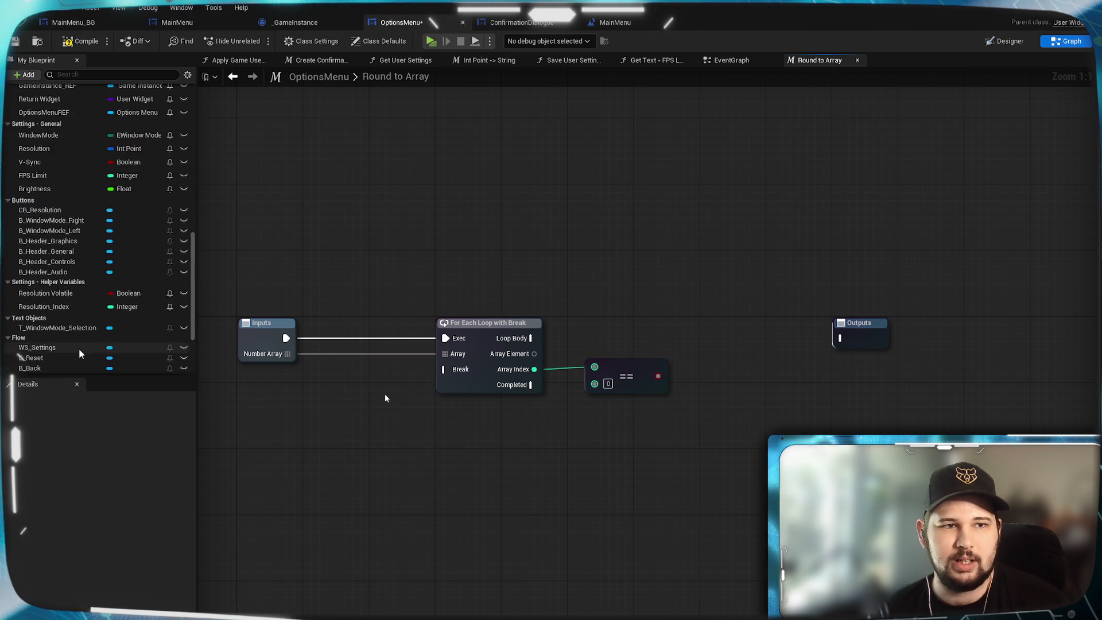
scroll(78, 349, "down", 8)
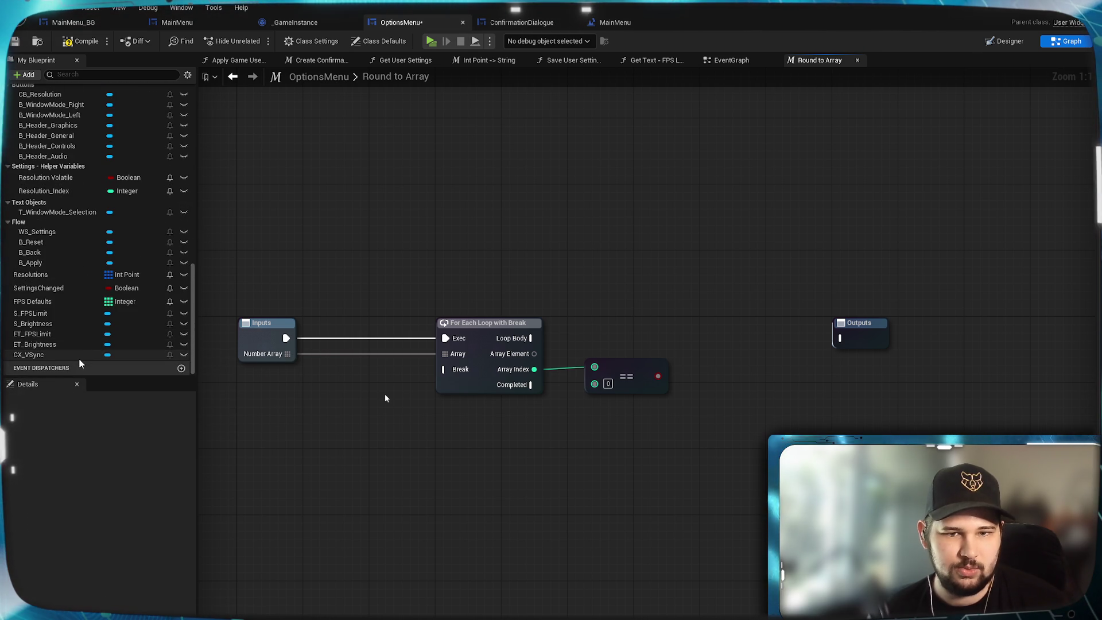
left_click_drag(530, 337, 696, 417)
type("branch")
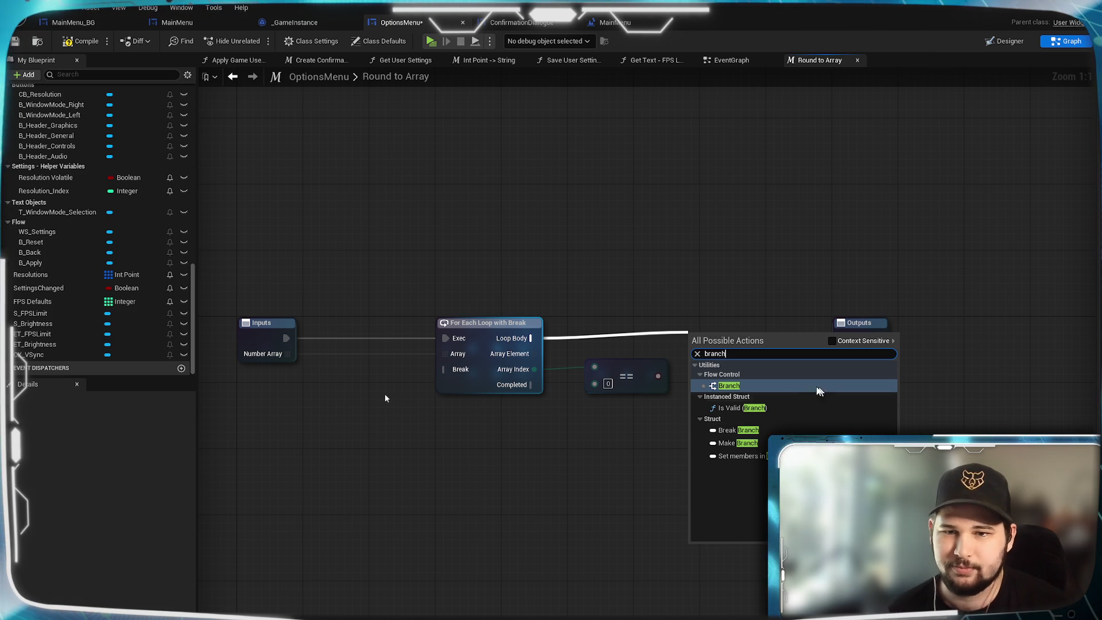
left_click(780, 388)
mouse_move(712, 351)
left_mouse_down()
mouse_move(704, 332)
mouse_move(713, 348)
left_mouse_up()
left_click_drag(658, 375, 693, 354)
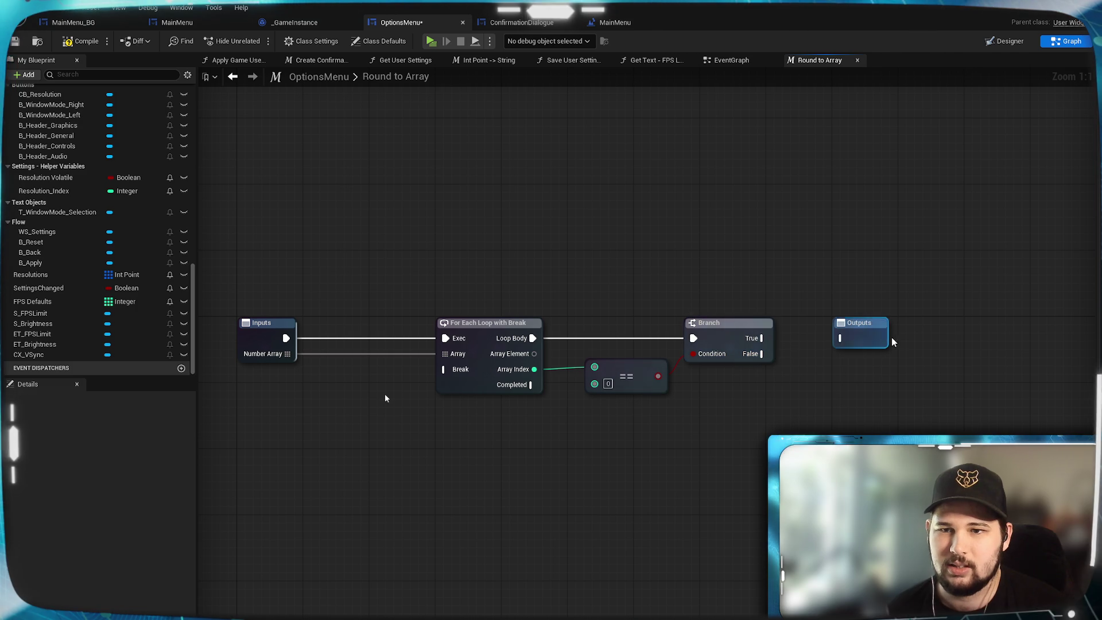
- Move the Outputs node further to the right
left_click_drag(875, 340, 930, 341)
left_click(913, 388)
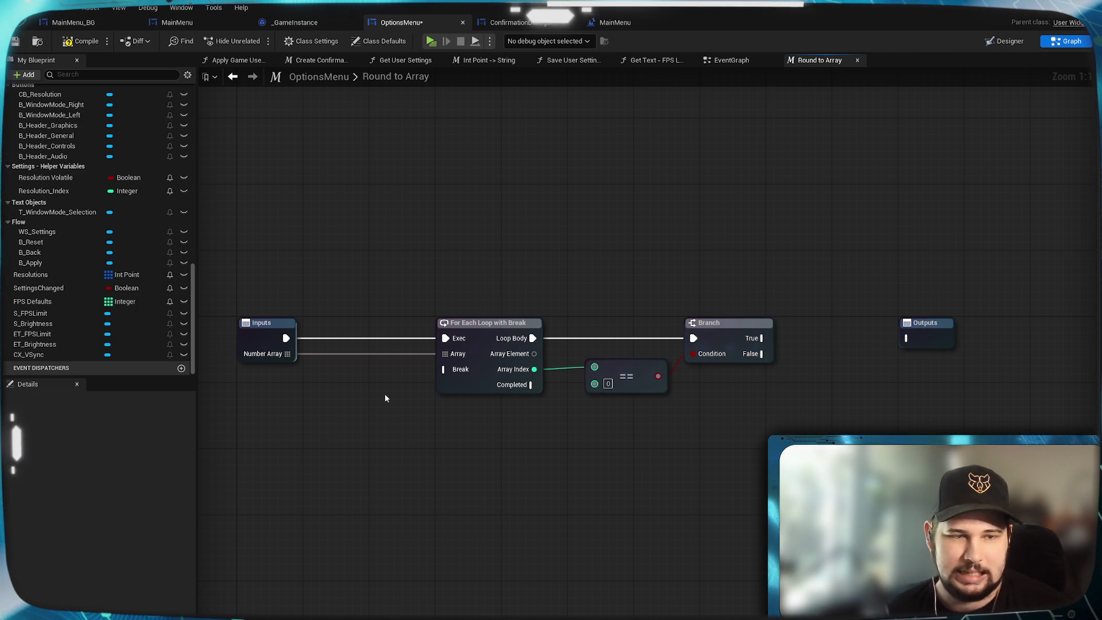
left_click(934, 346)
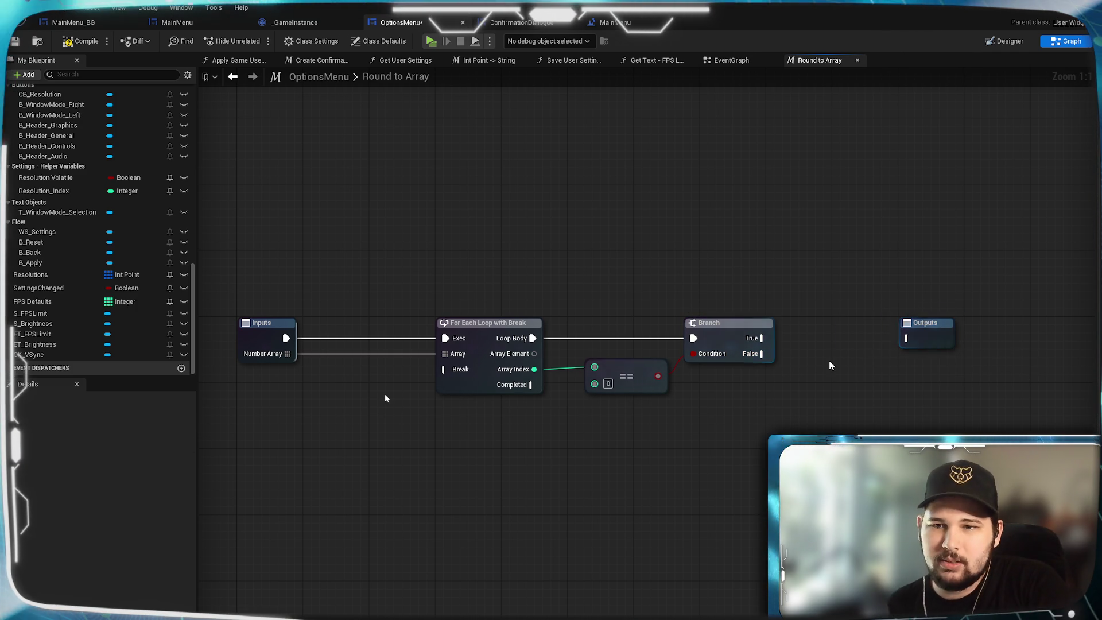
left_click(808, 431)
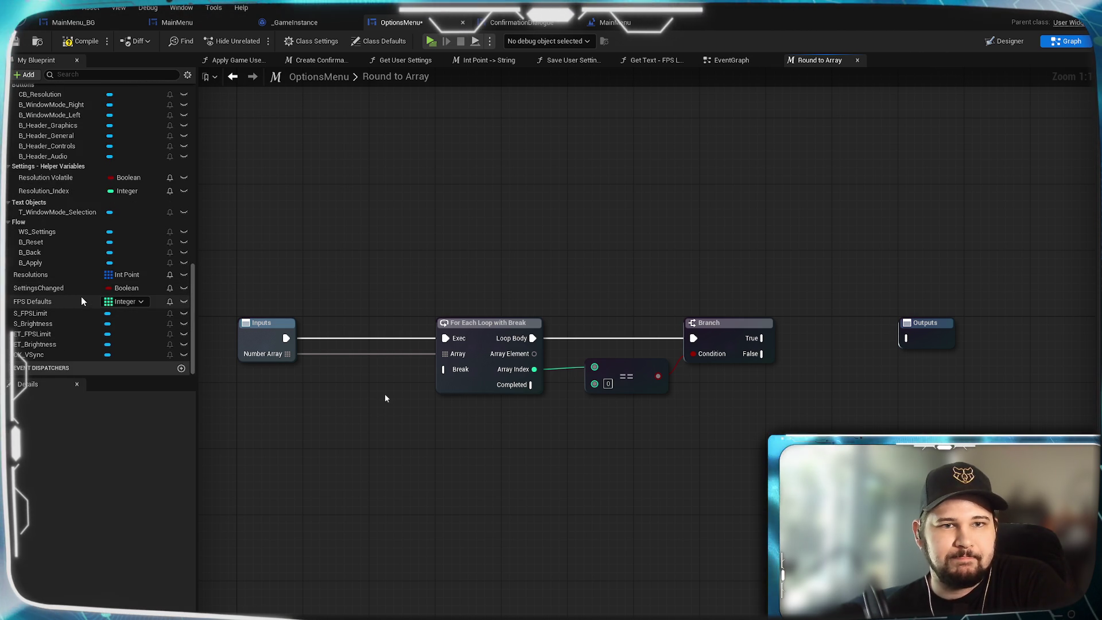
scroll(81, 297, "up", 3)
scroll(81, 296, "up", 2)
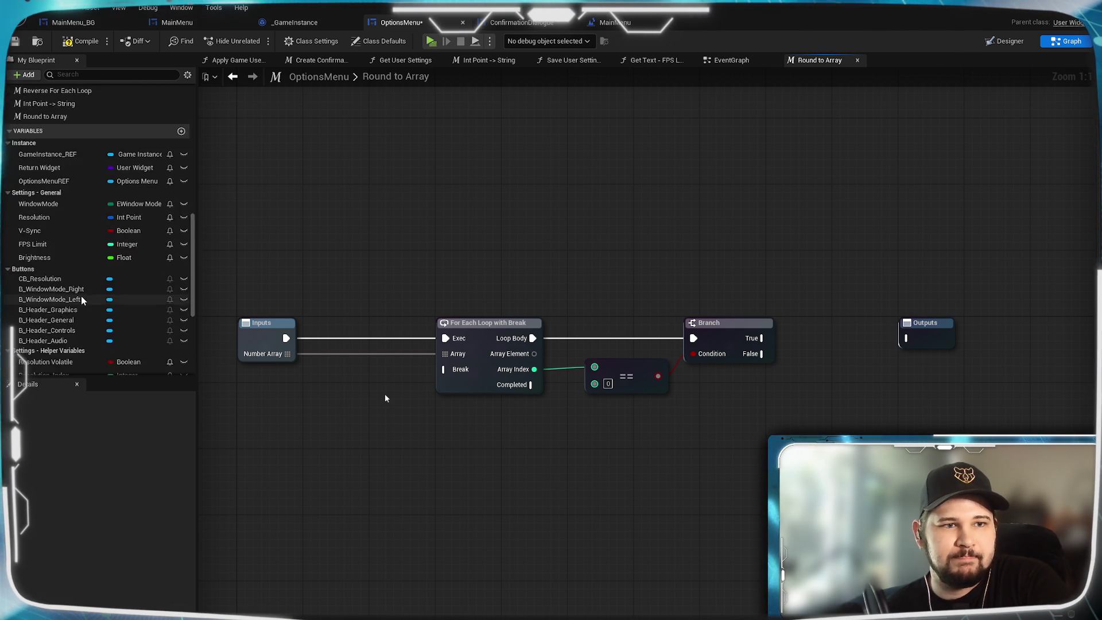
scroll(81, 295, "down", 5)
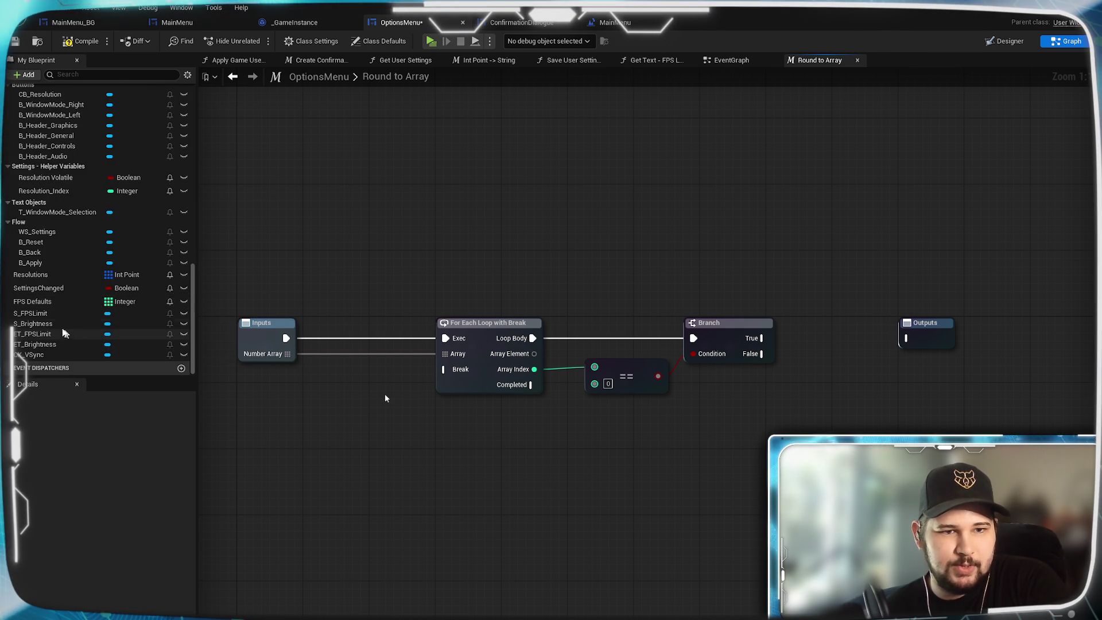
left_click(926, 335)
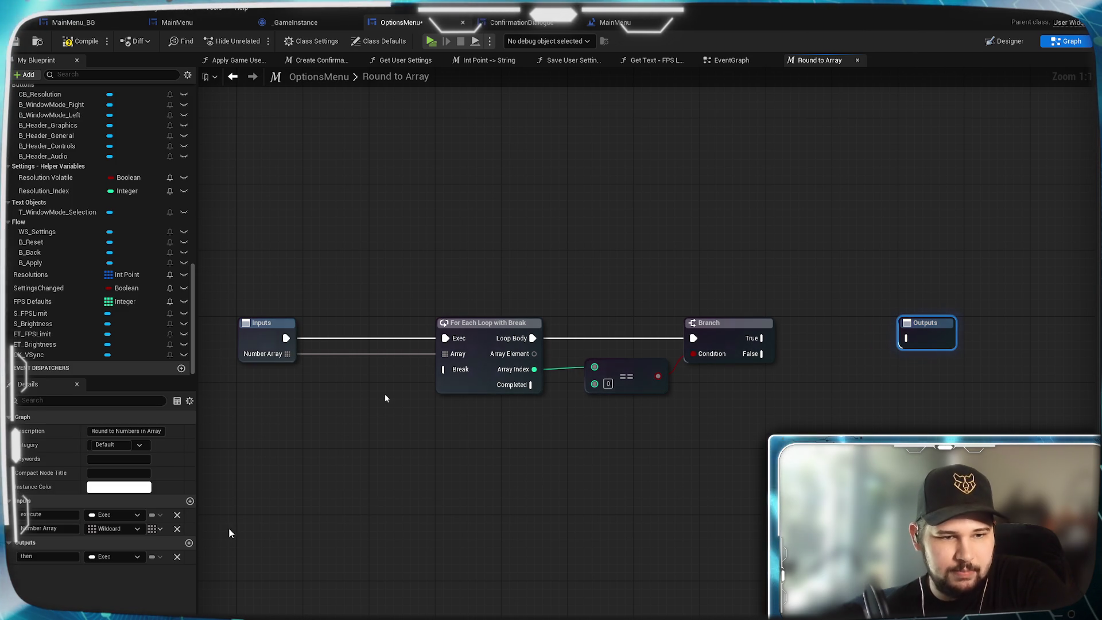
- Add a 'Result' output parameter to the macro and compile and save the blueprint
left_click(189, 543)
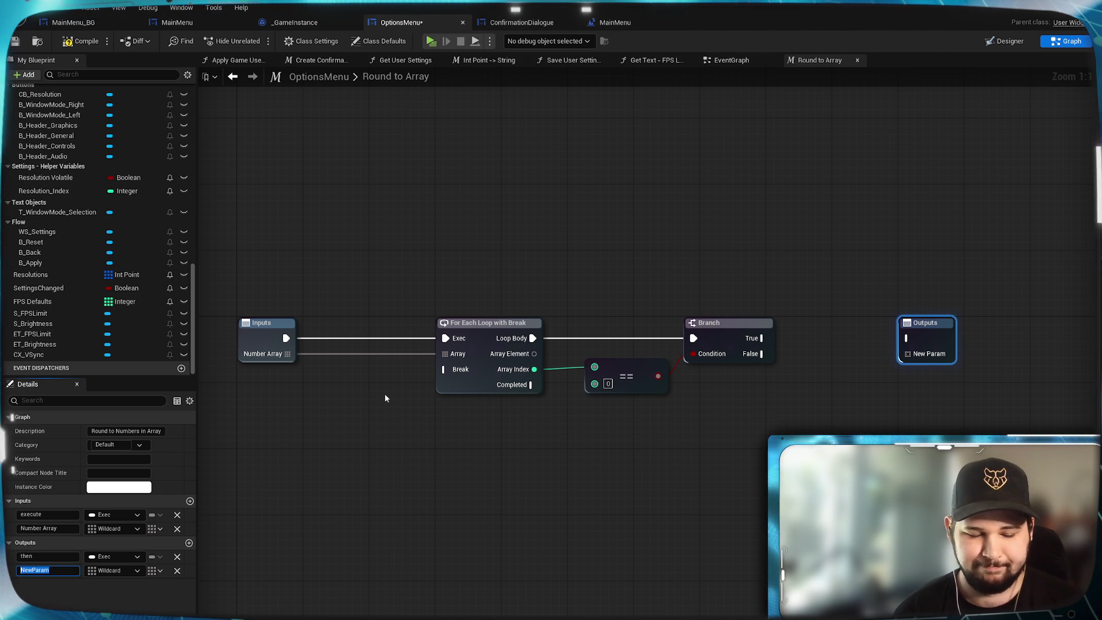
type("result")
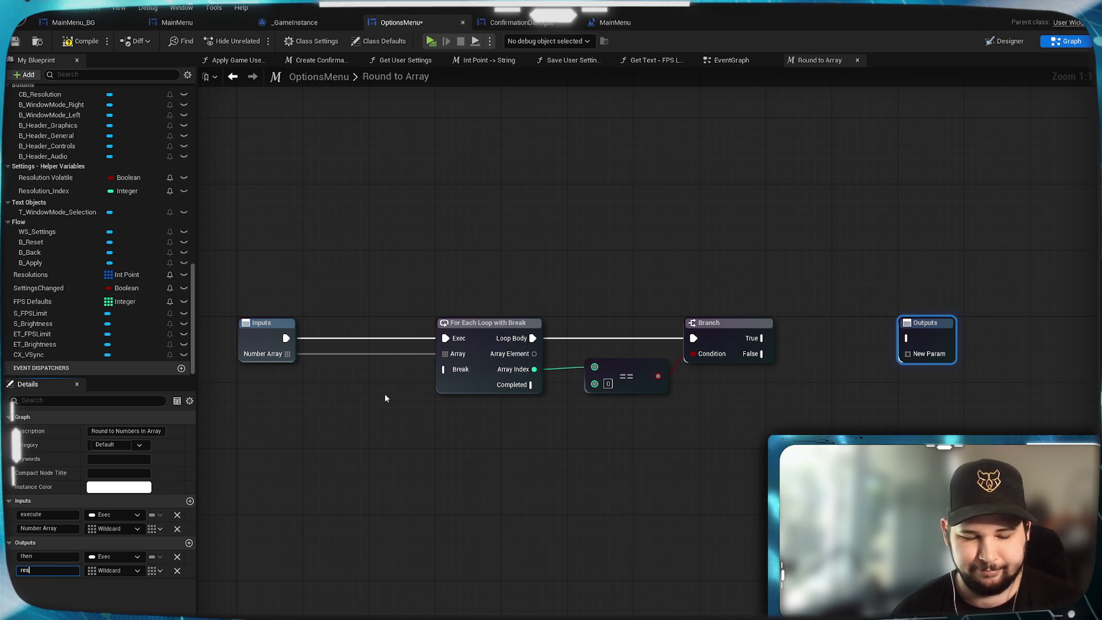
key("Return")
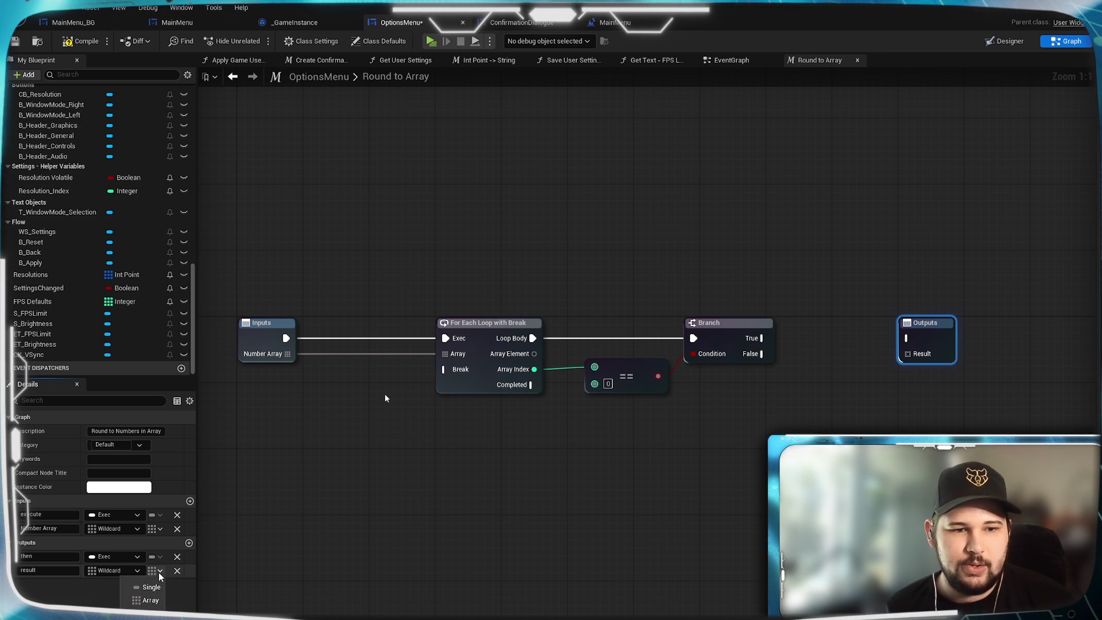
left_click(556, 518)
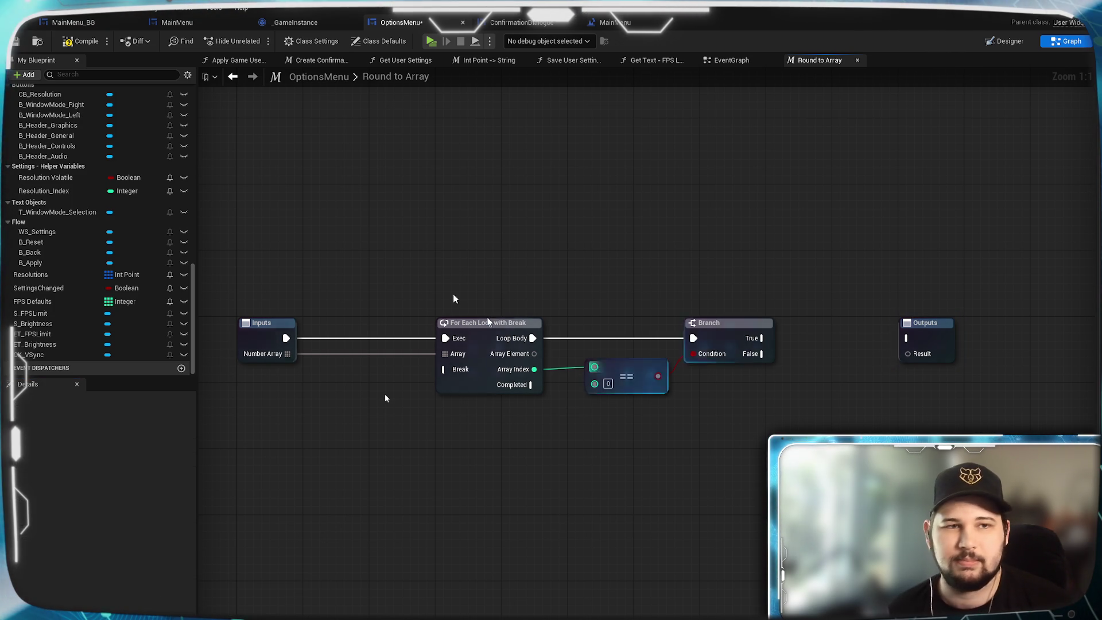
left_click(15, 43)
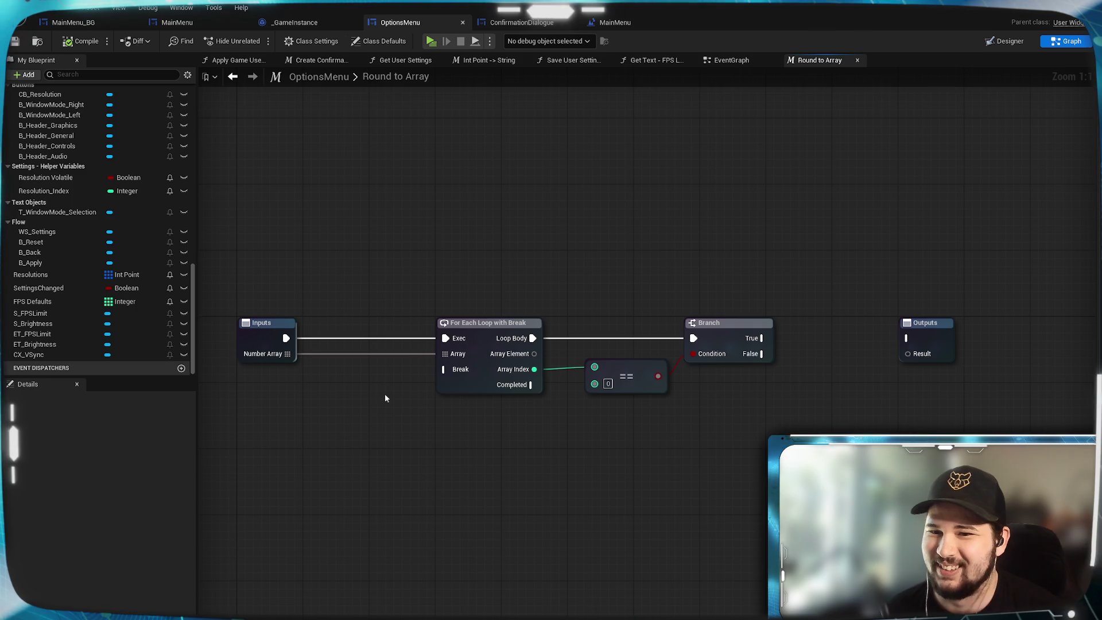
- Wire the loop's Array Element into the equals check
left_click_drag(791, 448, 738, 460)
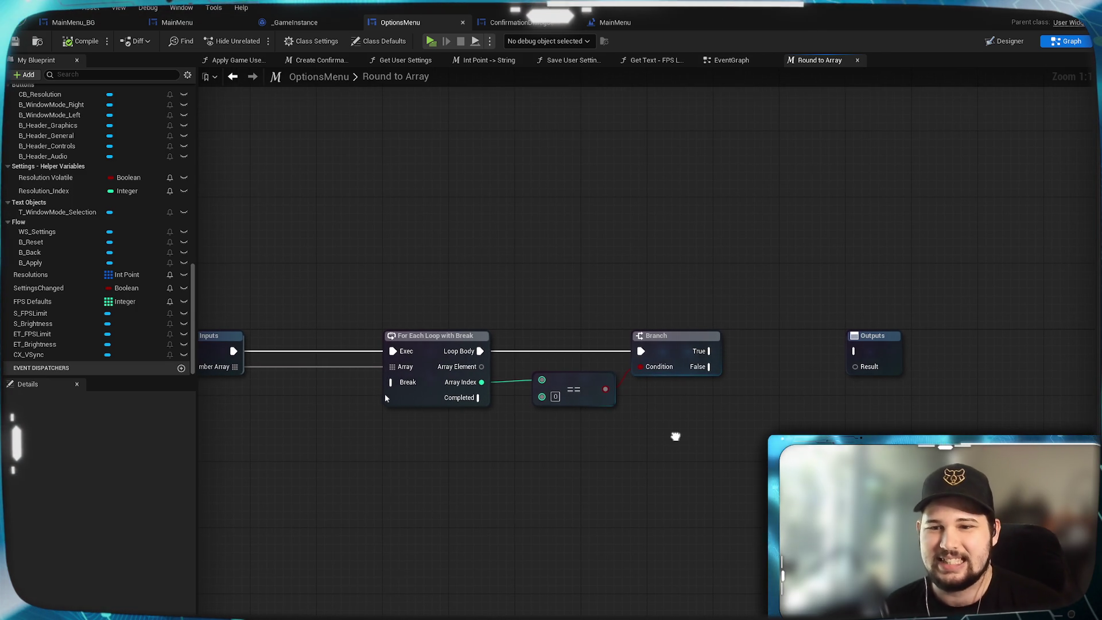
left_click_drag(676, 438, 713, 435)
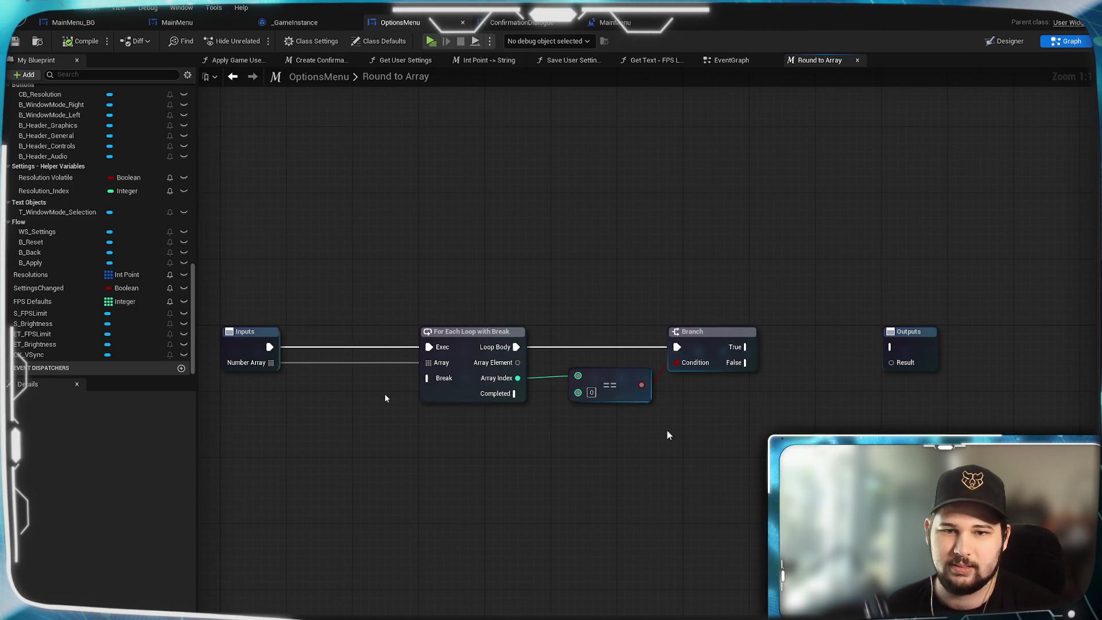
left_click_drag(675, 458, 643, 461)
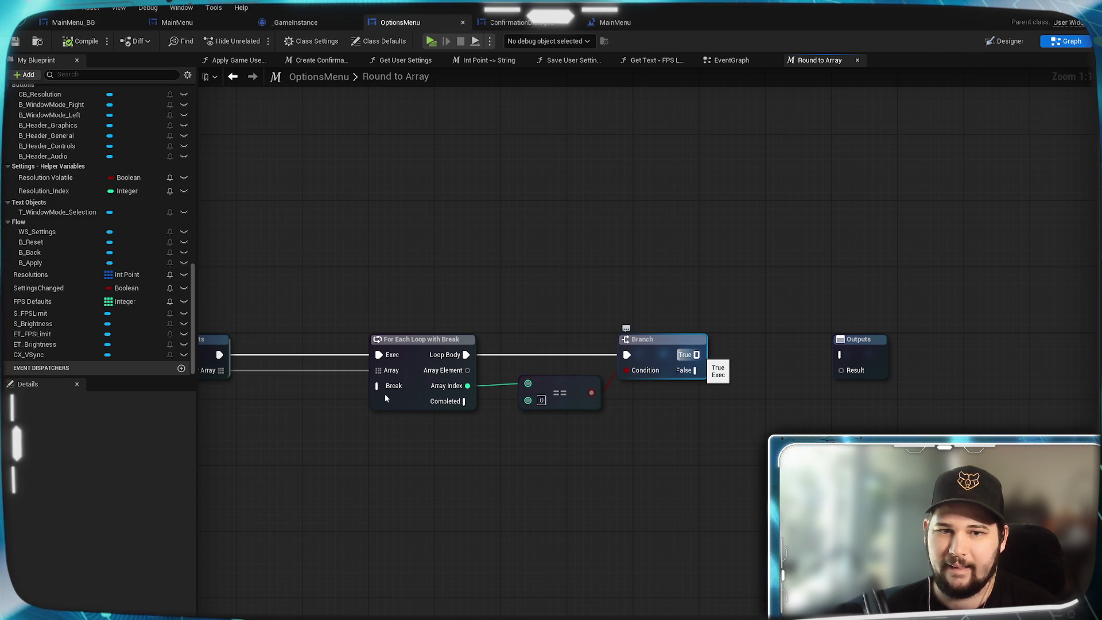
mouse_move(302, 452)
left_mouse_down()
mouse_move(499, 440)
mouse_move(408, 428)
left_mouse_up()
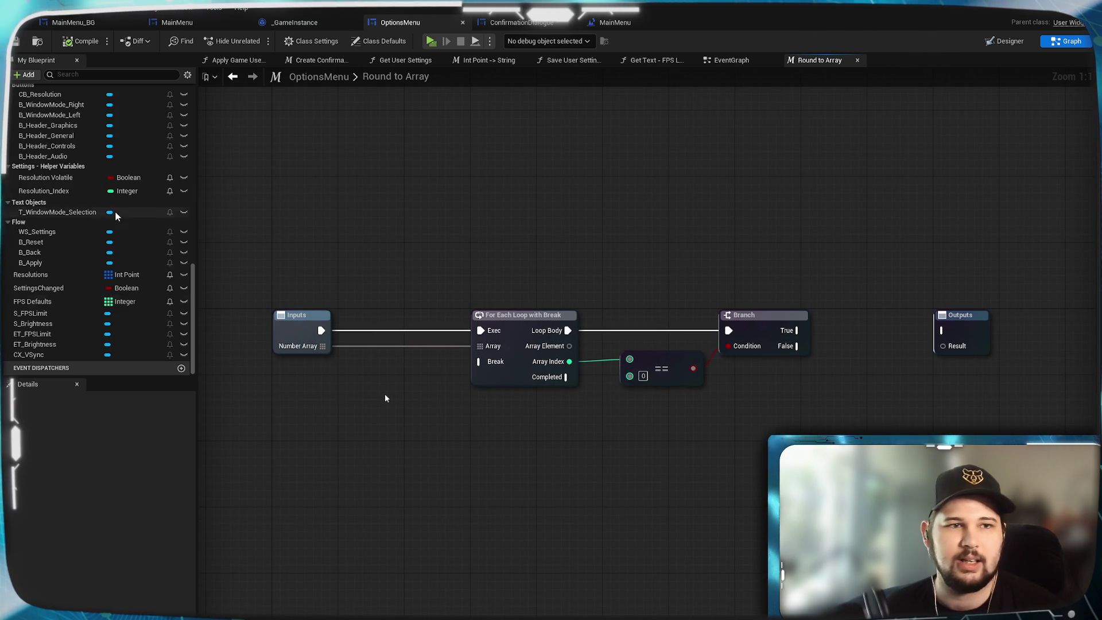
scroll(115, 211, "up", 3)
scroll(116, 213, "up", 3)
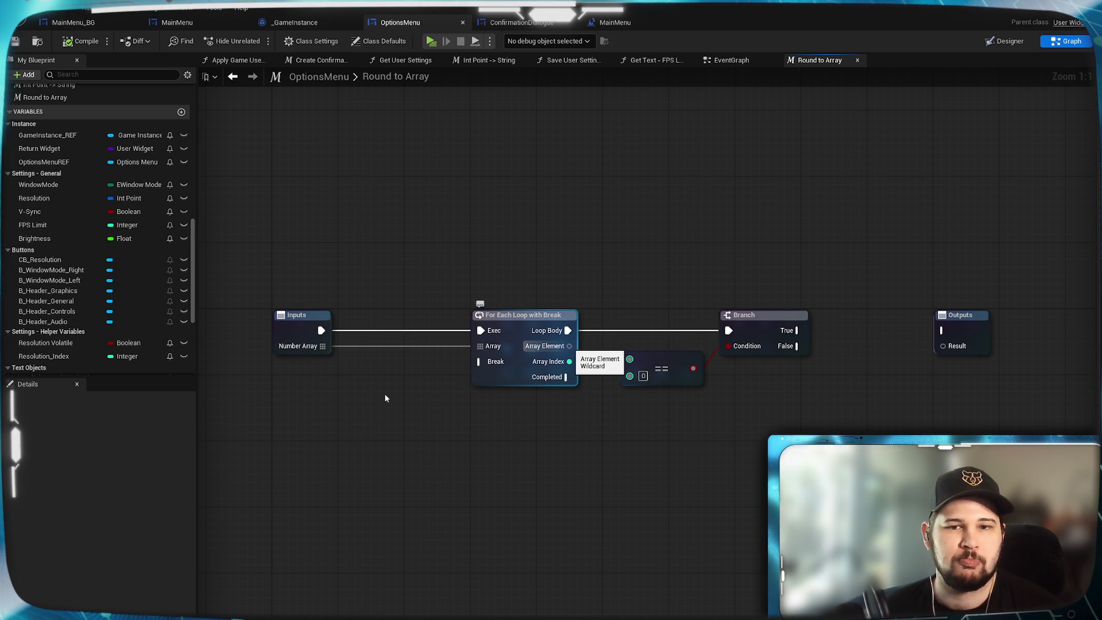
mouse_move(569, 345)
left_mouse_down()
mouse_move(908, 414)
mouse_move(807, 412)
mouse_move(787, 399)
left_mouse_up()
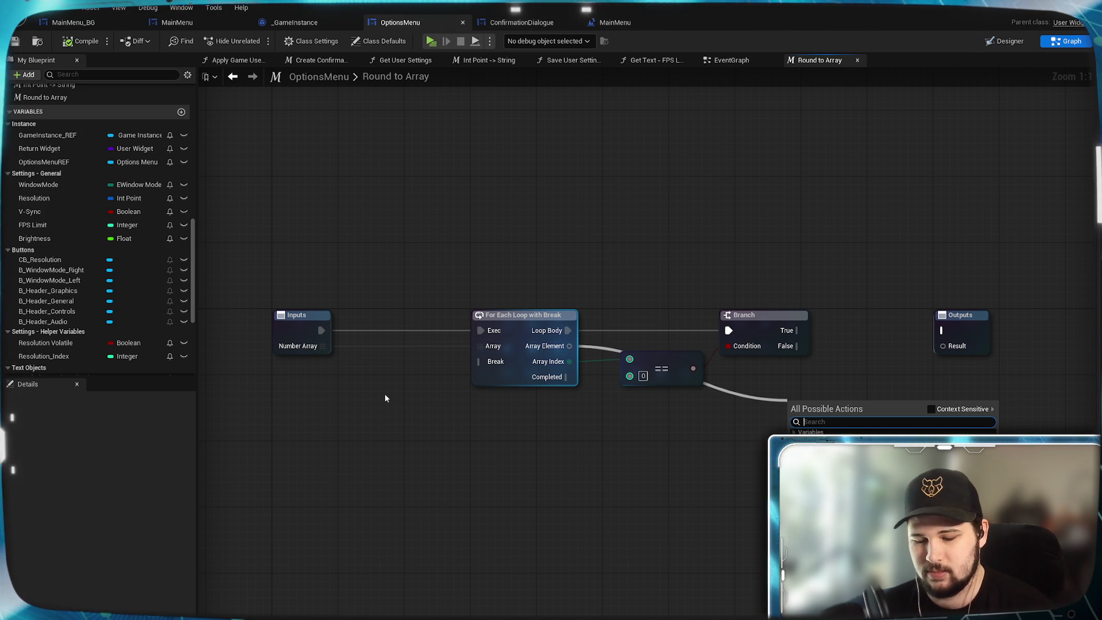
- Cancel the pending '=' node search so the dangling wire is dropped
type("=")
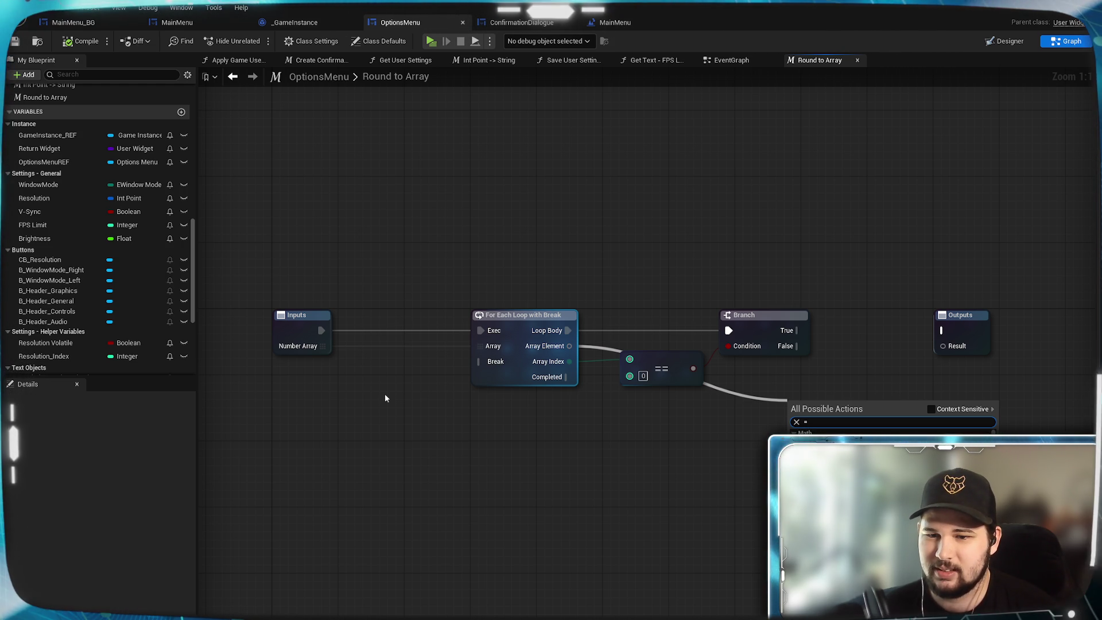
left_click(698, 520)
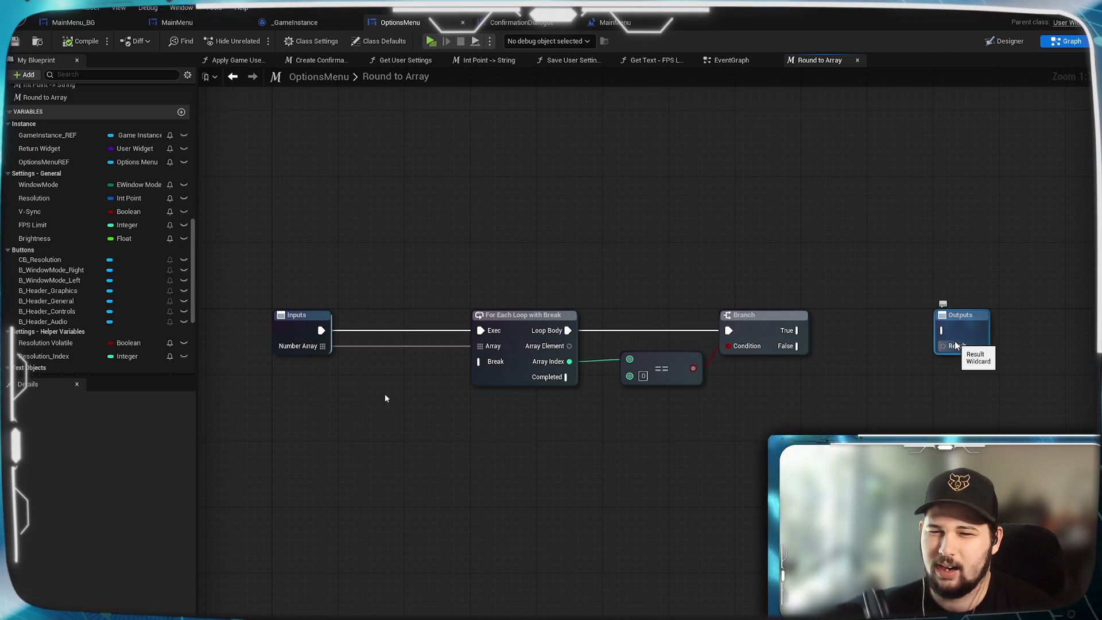
- Inspect the options on the macro's Result output, then dismiss them
mouse_move(955, 344)
left_mouse_down()
mouse_move(873, 409)
mouse_move(956, 345)
left_mouse_up()
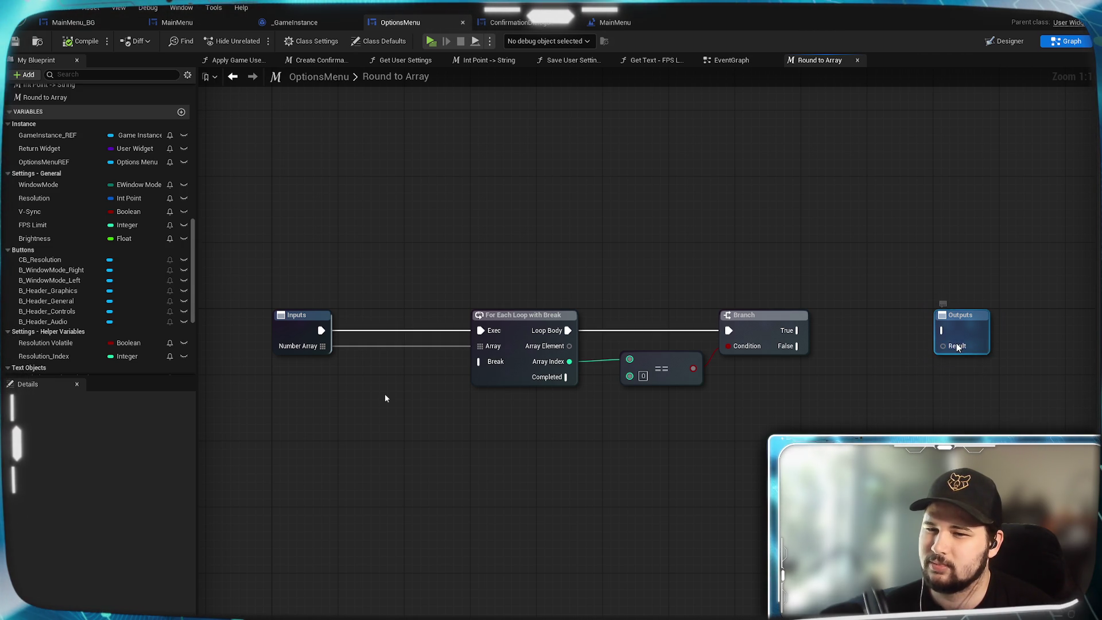
right_click(956, 345)
left_click(949, 349)
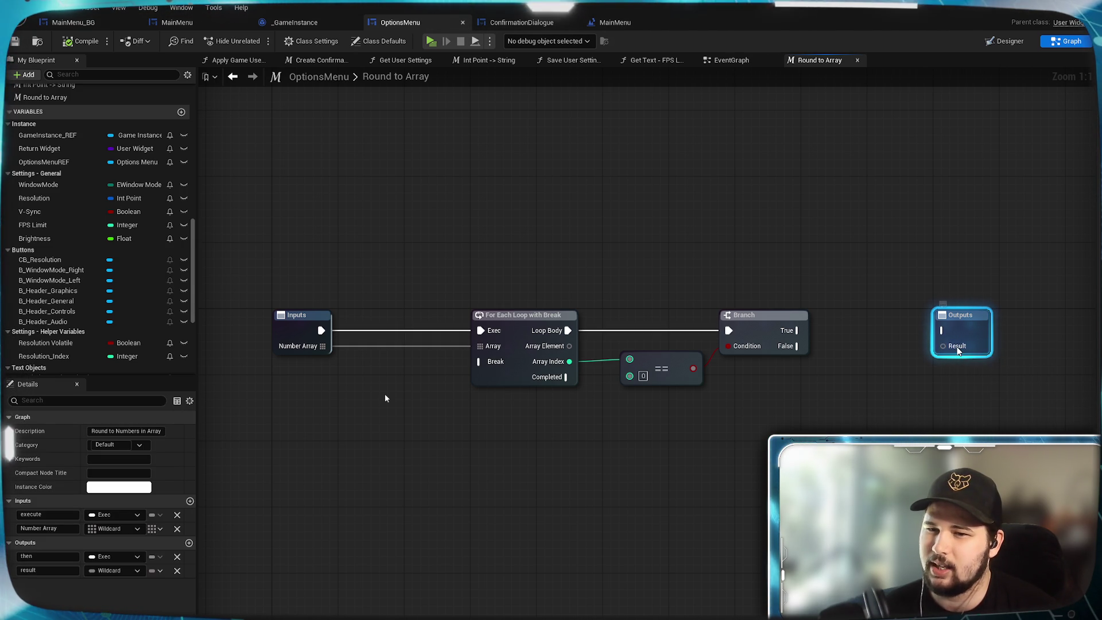
right_click(955, 346)
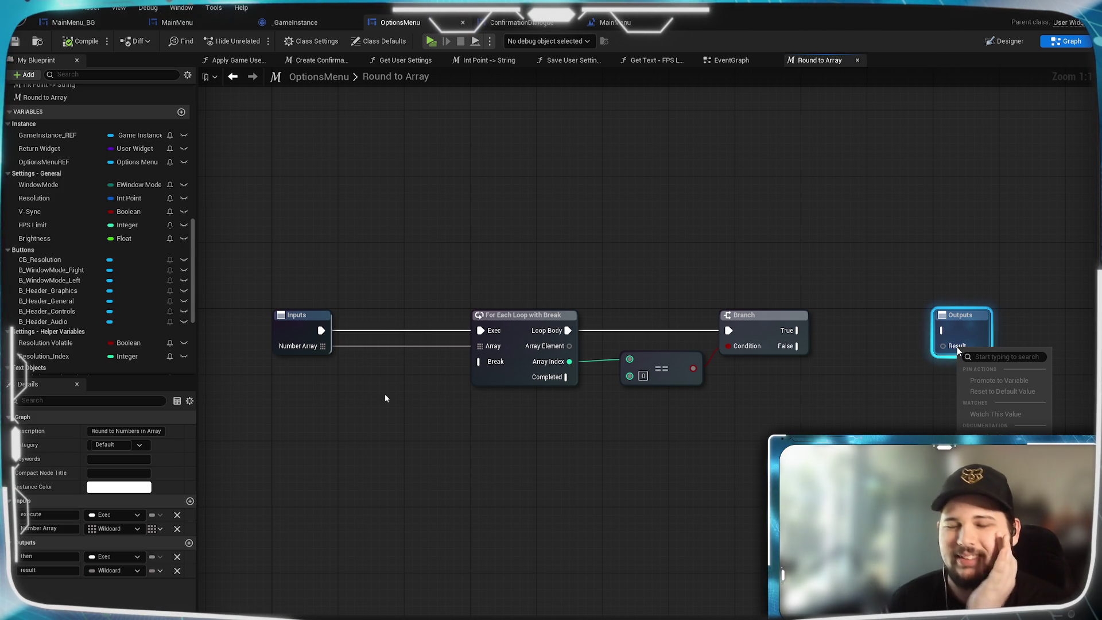
left_click(873, 377)
- Shift the Branch and == nodes left and save the OptionsMenu blueprint
left_click_drag(801, 409, 670, 333)
left_click_drag(740, 315, 715, 315)
left_click(790, 421)
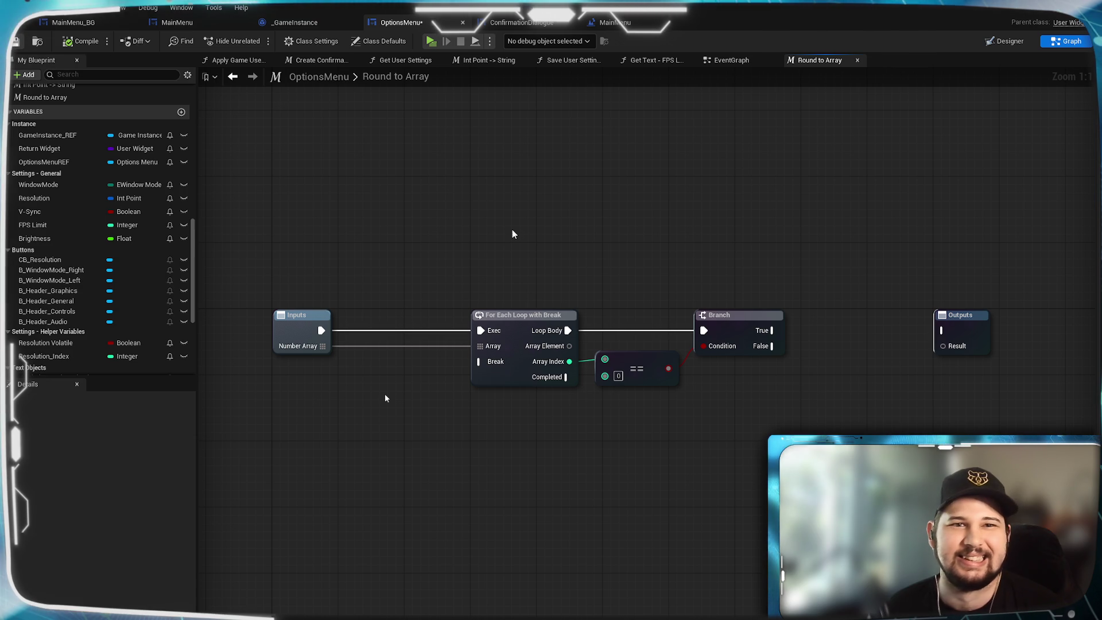
key("ctrl+s")
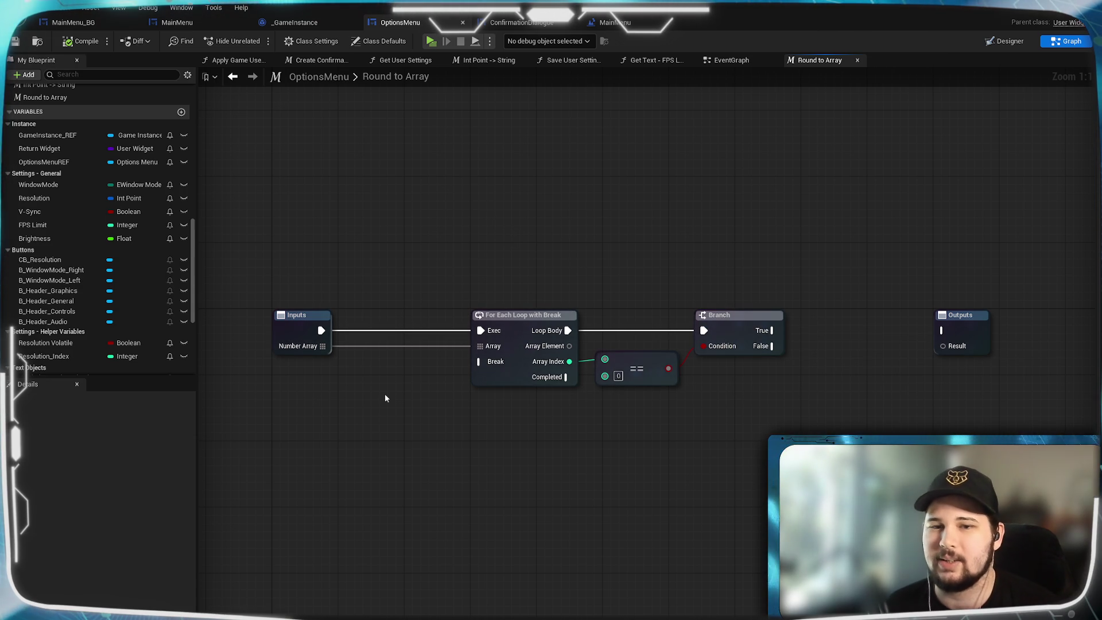
- Nudge the Branch and == nodes slightly right and save the blueprint
left_click_drag(743, 418, 665, 356)
left_click(762, 393)
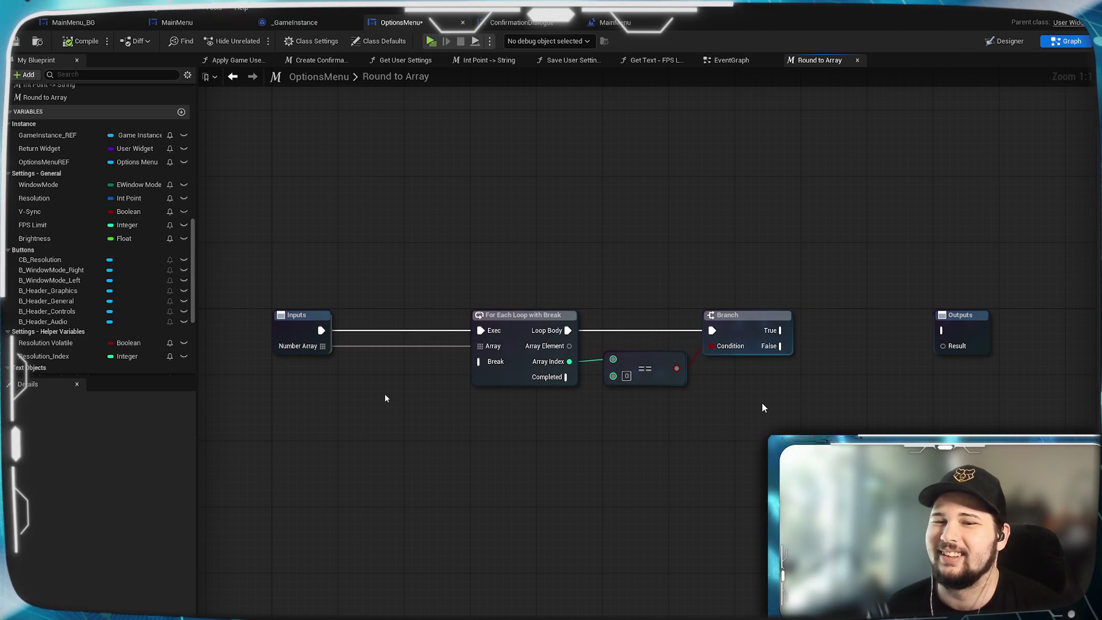
key("ctrl+s")
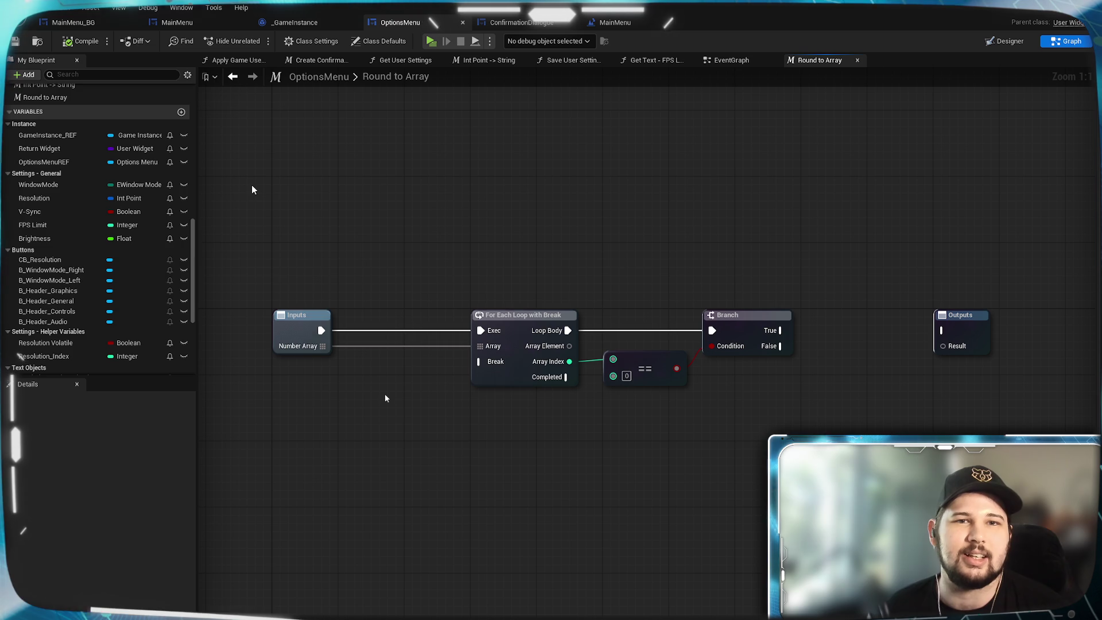
- Place an FPS Limit getter node below the loop in the macro graph
scroll(60, 284, "up", 3)
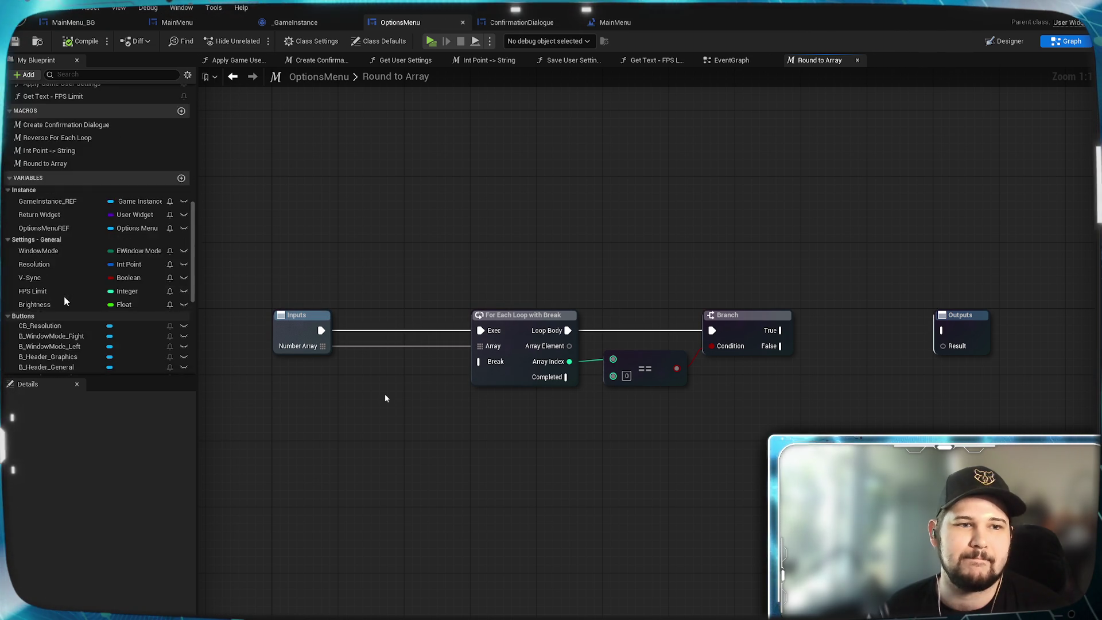
scroll(63, 295, "down", 8)
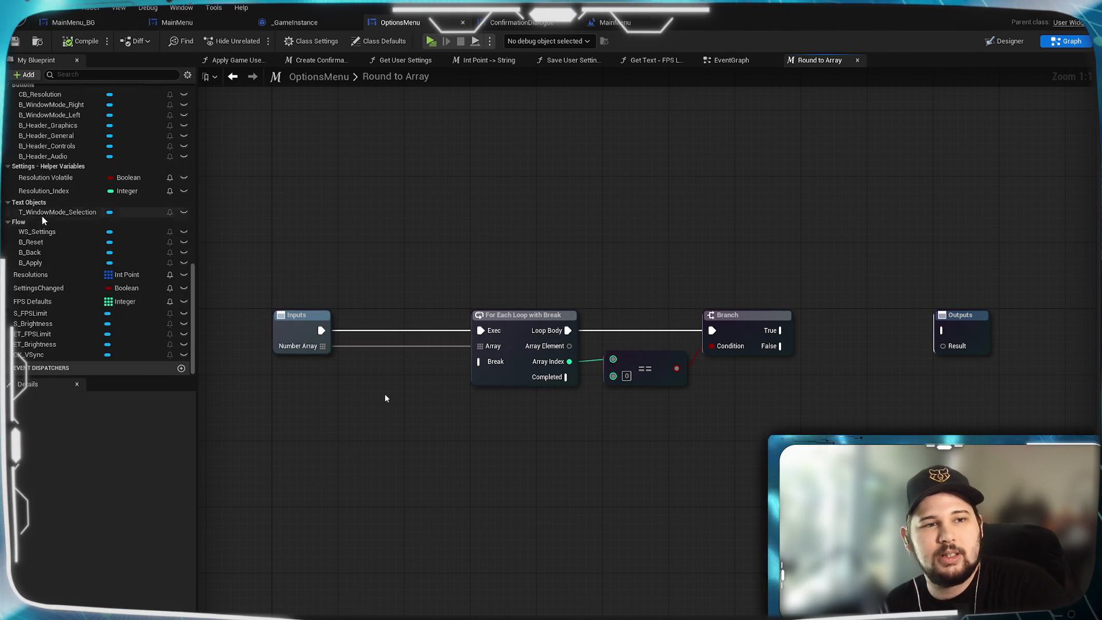
scroll(50, 215, "up", 4)
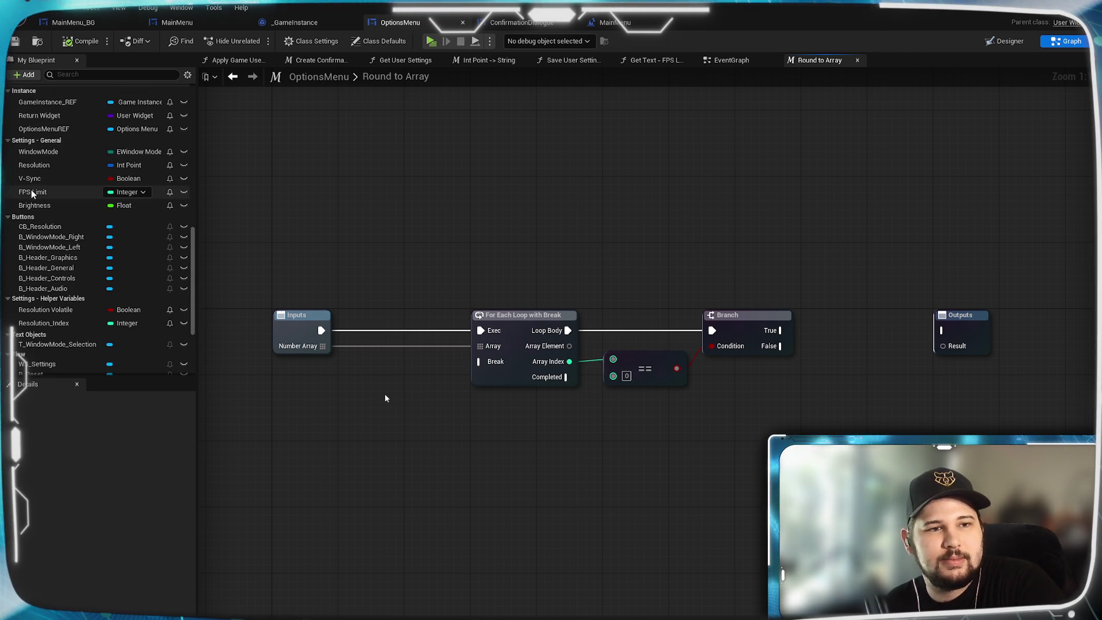
left_click(31, 192)
left_click_drag(340, 390, 425, 440)
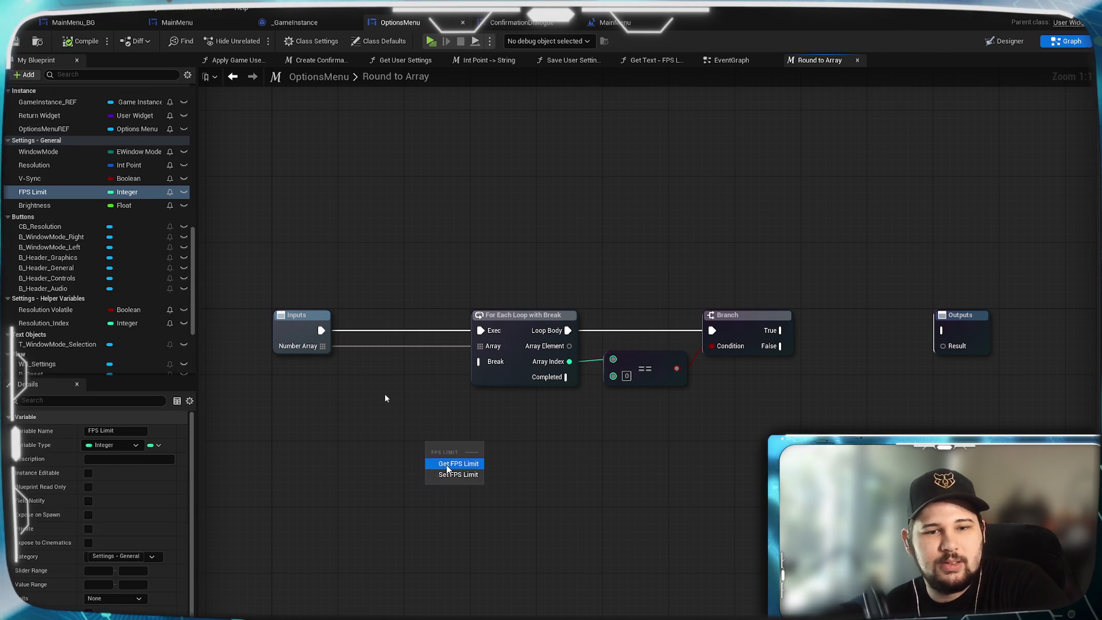
left_click(459, 478)
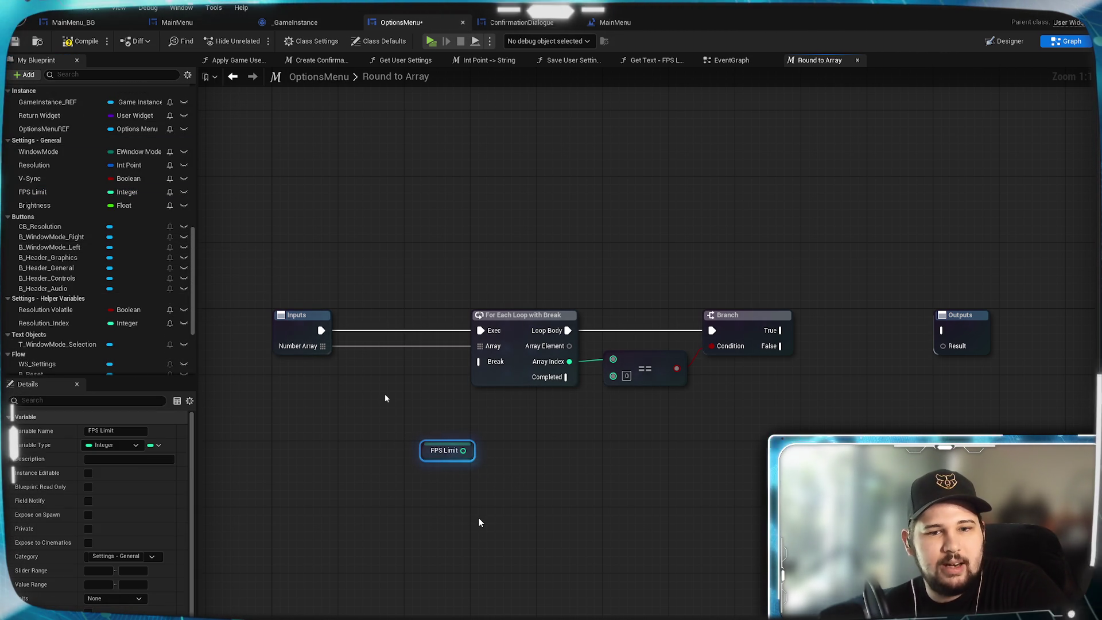
- Delete the unneeded FPS Limit getter from the macro graph
scroll(128, 527, "down", 1)
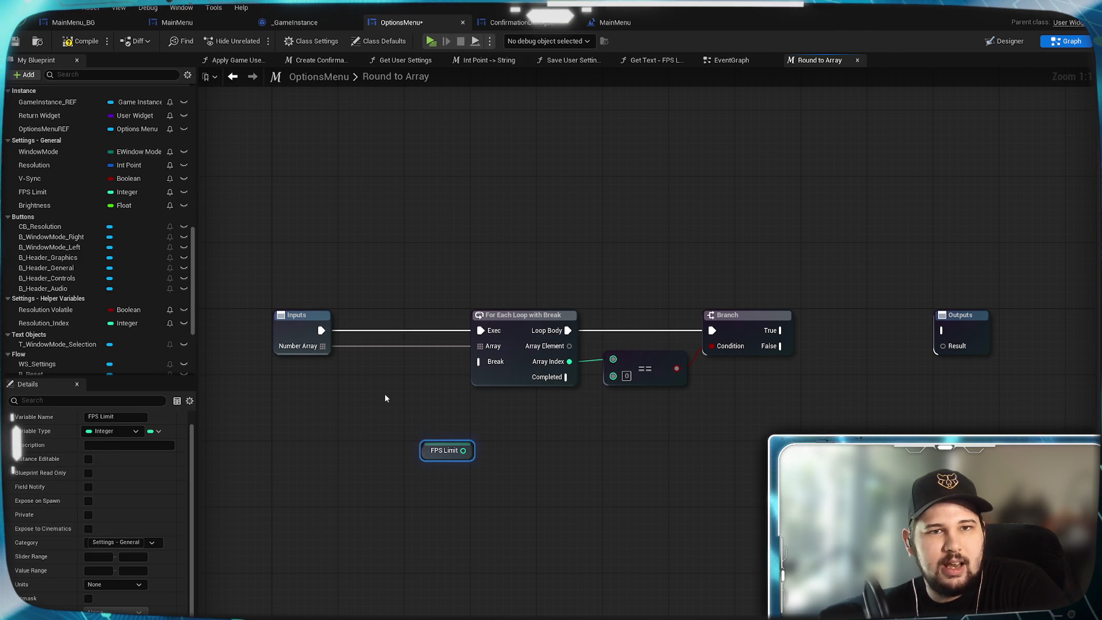
scroll(146, 583, "up", 1)
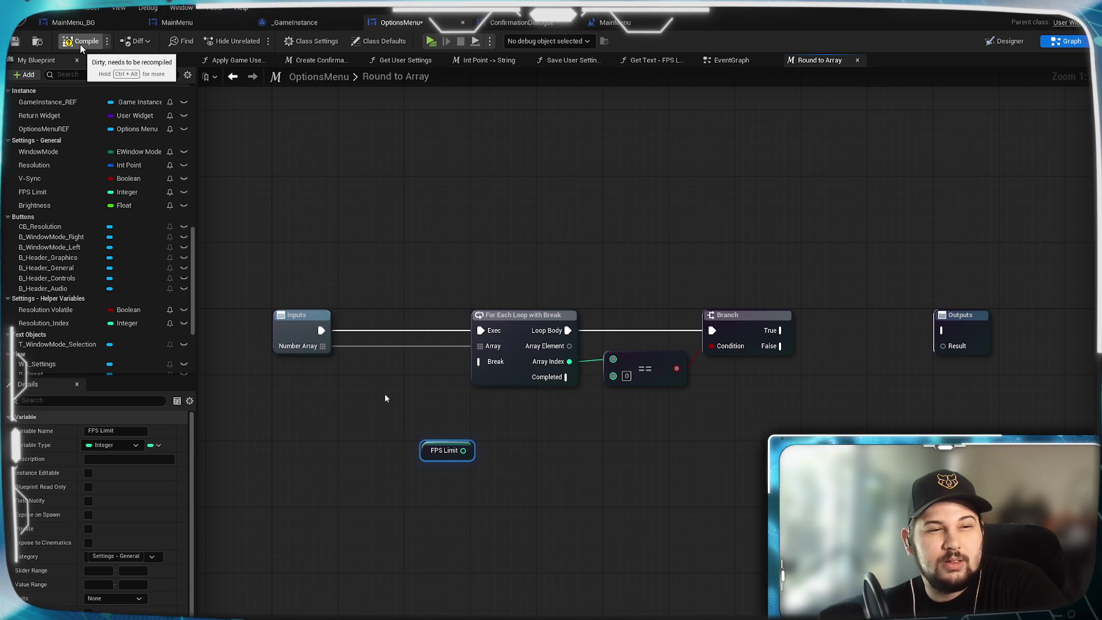
scroll(99, 220, "down", 5)
scroll(99, 220, "up", 8)
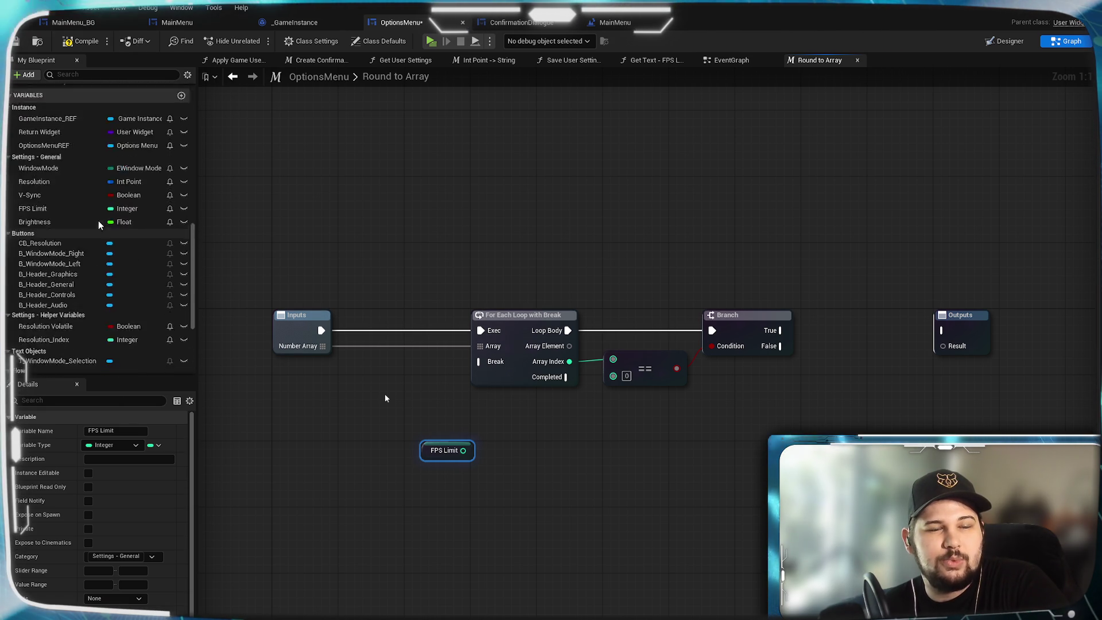
scroll(101, 280, "down", 6)
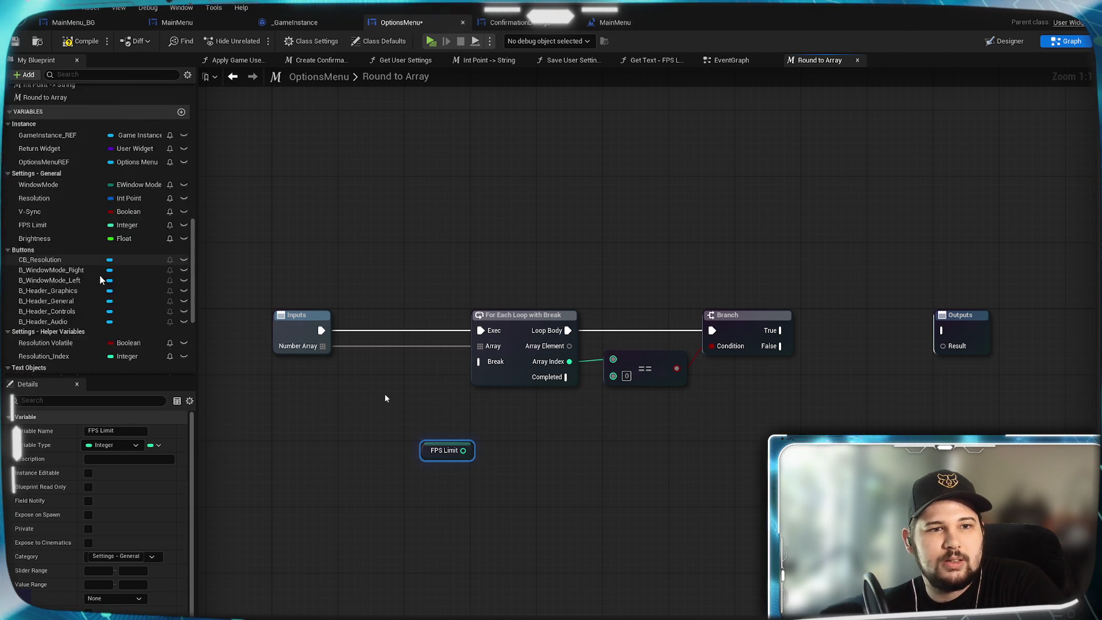
scroll(101, 280, "up", 4)
scroll(101, 274, "up", 1)
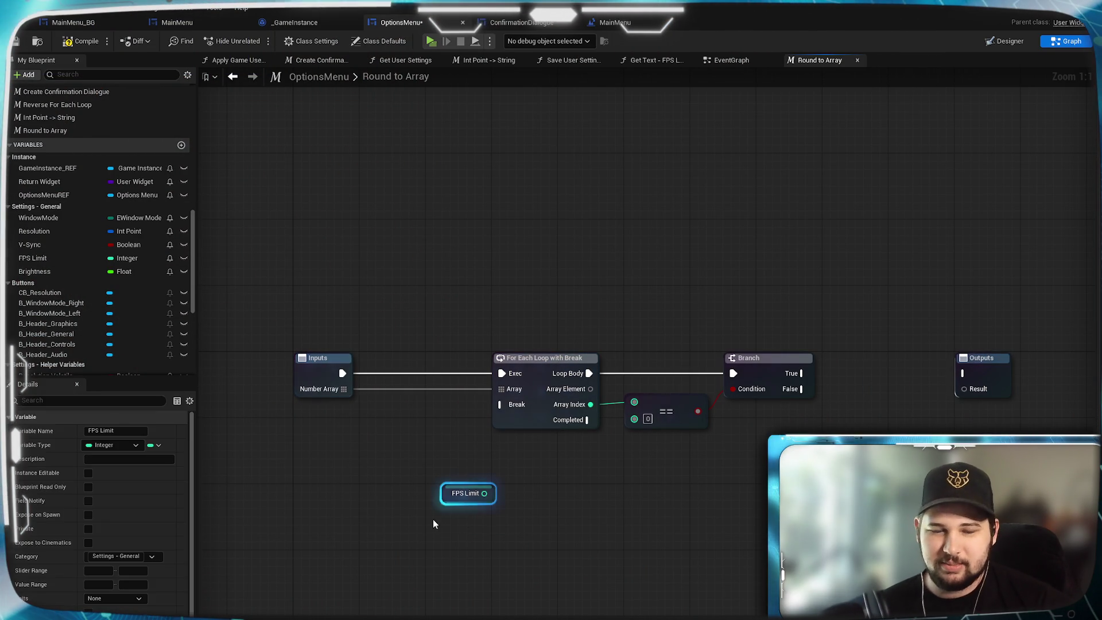
left_click(589, 588)
left_click_drag(416, 454, 414, 452)
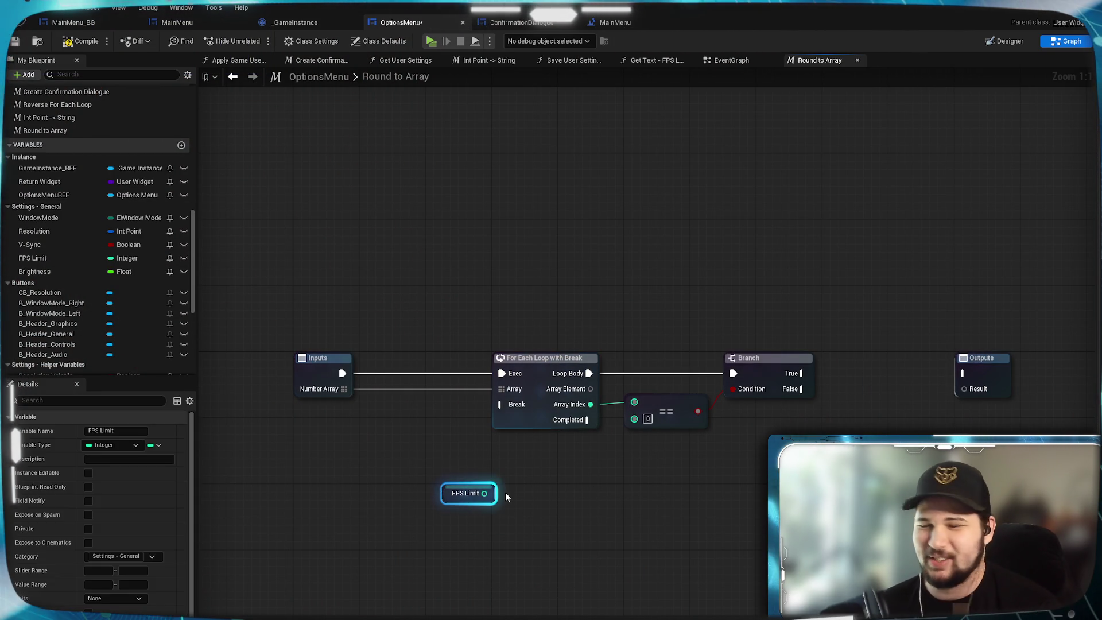
key("Delete")
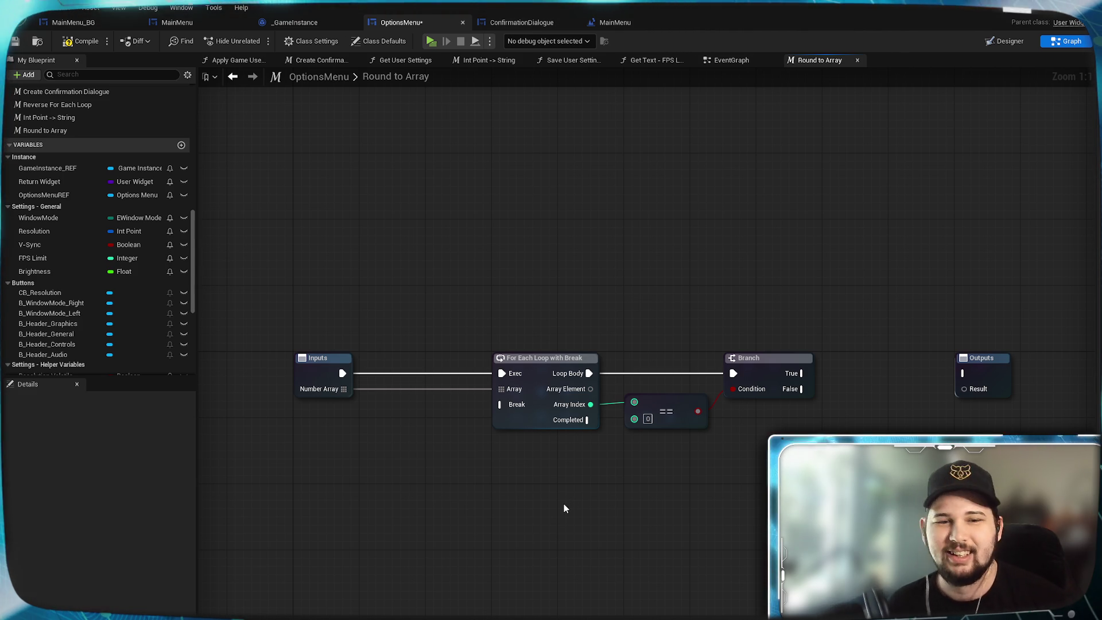
- Recentre the macro nodes and add a new variable under Variables in My Blueprint
left_click_drag(642, 512, 579, 494)
scroll(145, 162, "down", 3)
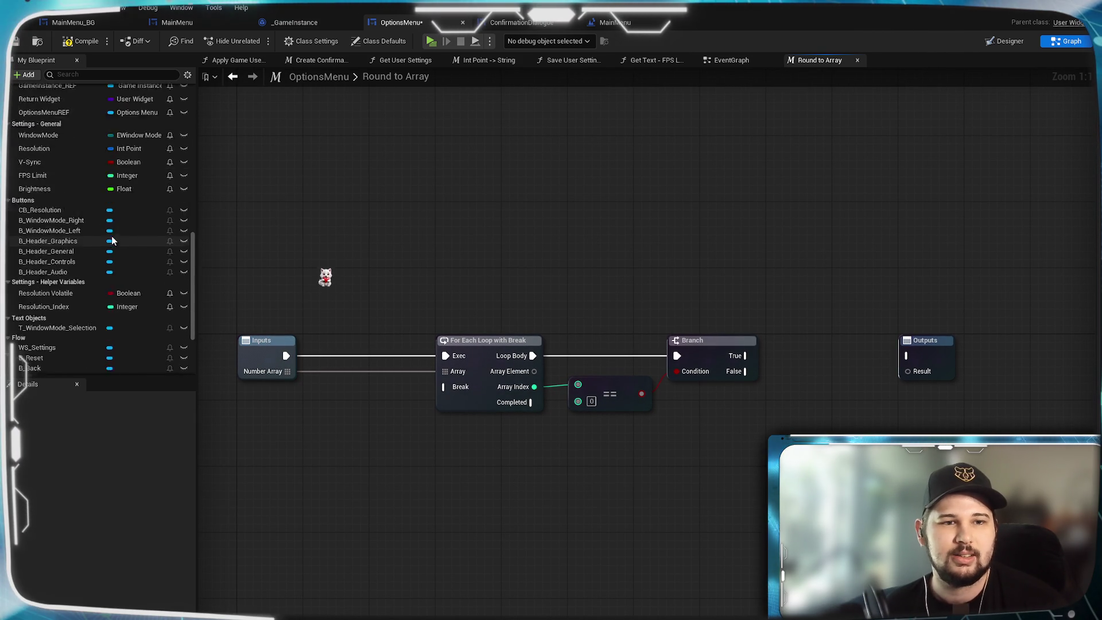
scroll(155, 172, "up", 4)
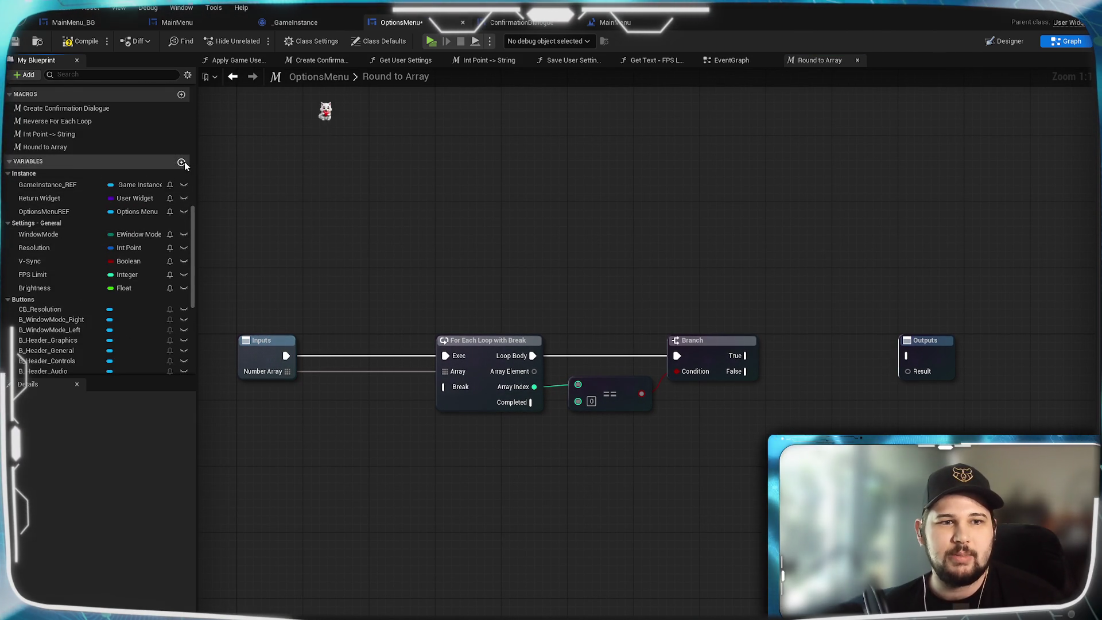
left_click(182, 161)
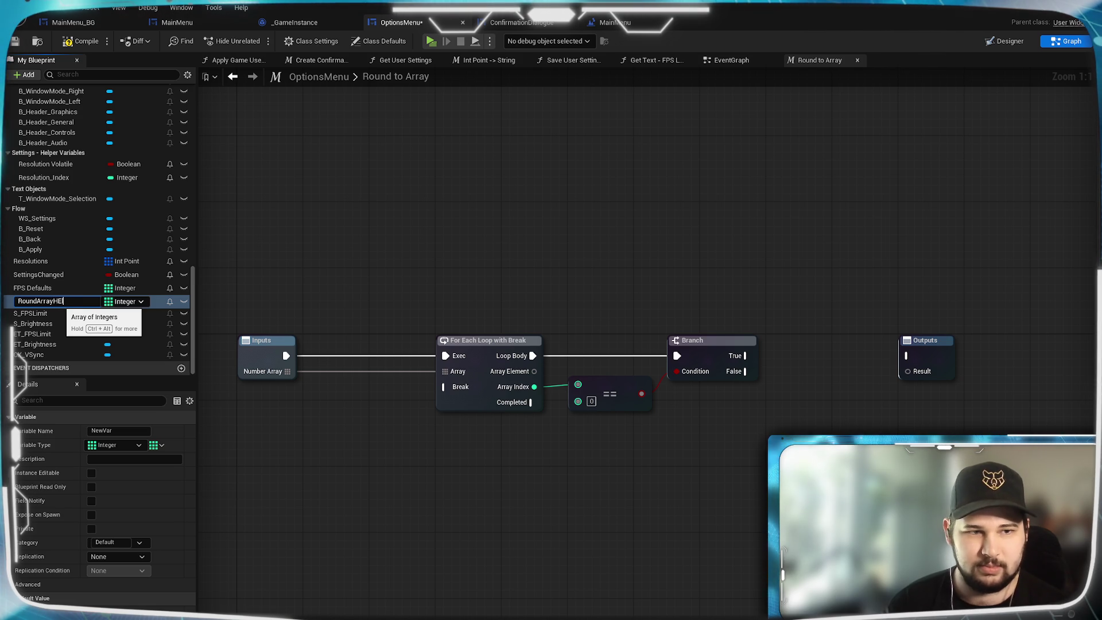
- Name the new variable RoundArrayHelper
key("Return")
left_click(58, 300)
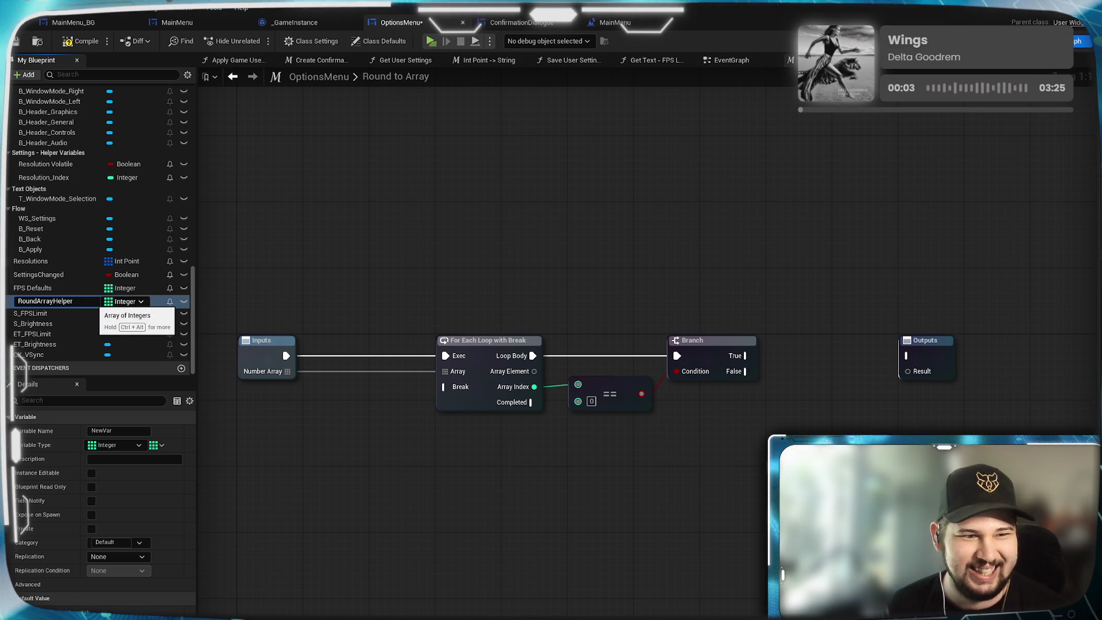
key("Return")
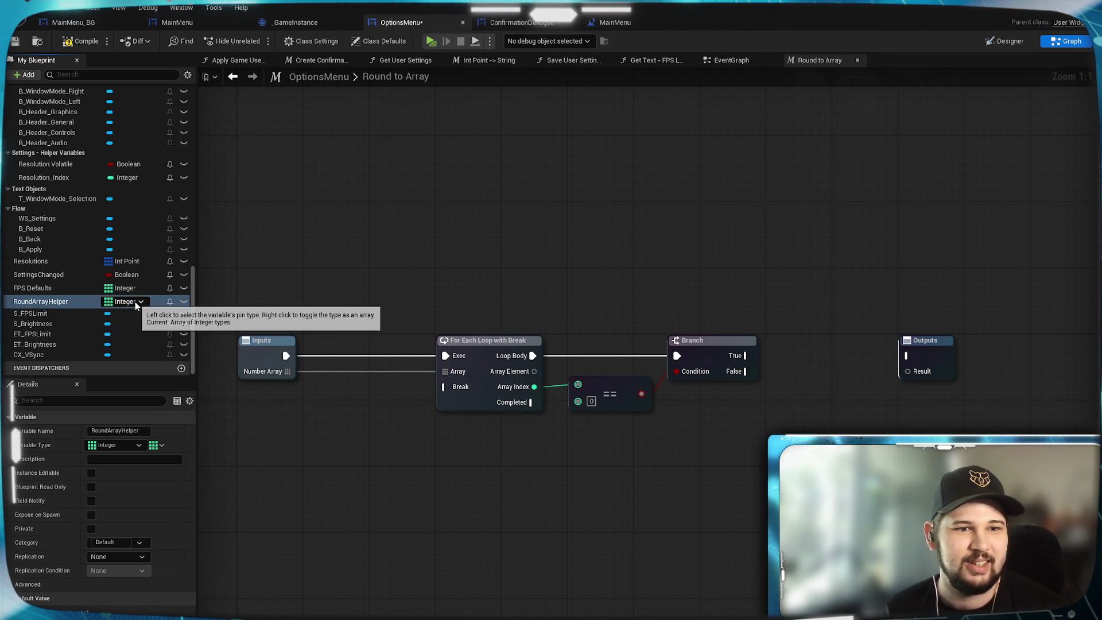
- Change RoundArrayHelper's type to a single Float value
left_click(135, 301)
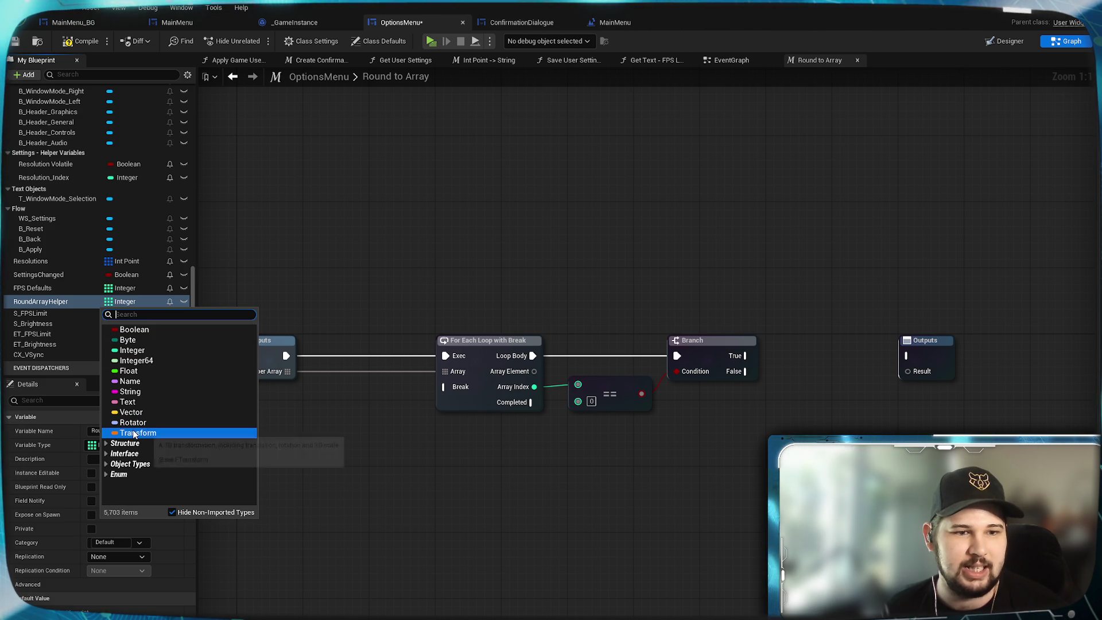
left_click(107, 443)
left_click(107, 443)
left_click(107, 474)
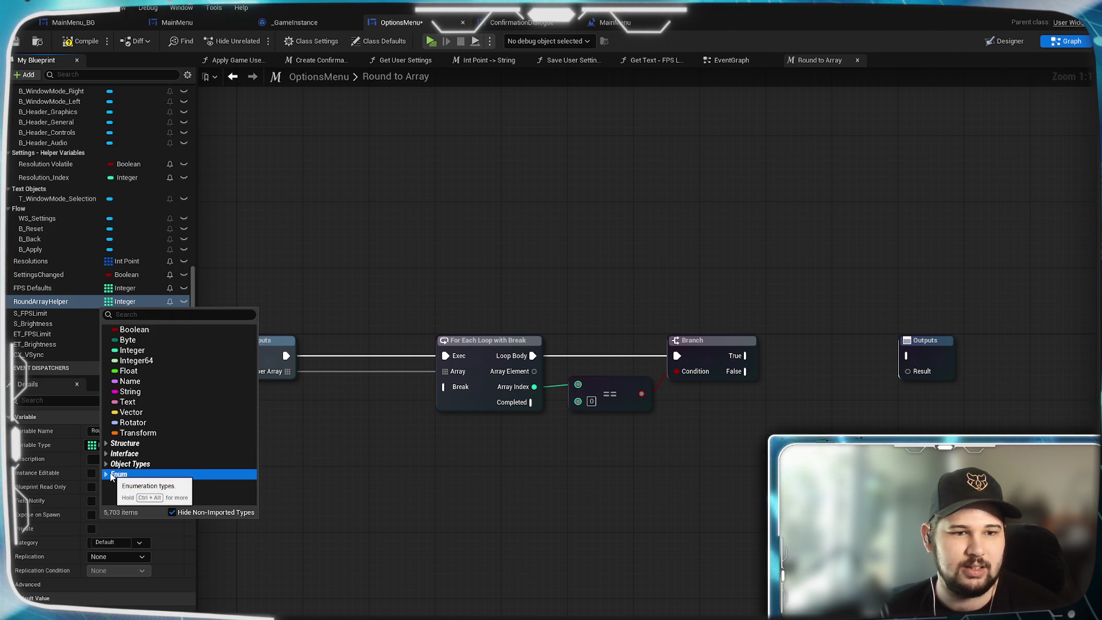
scroll(110, 476, "down", 3)
scroll(122, 453, "up", 2)
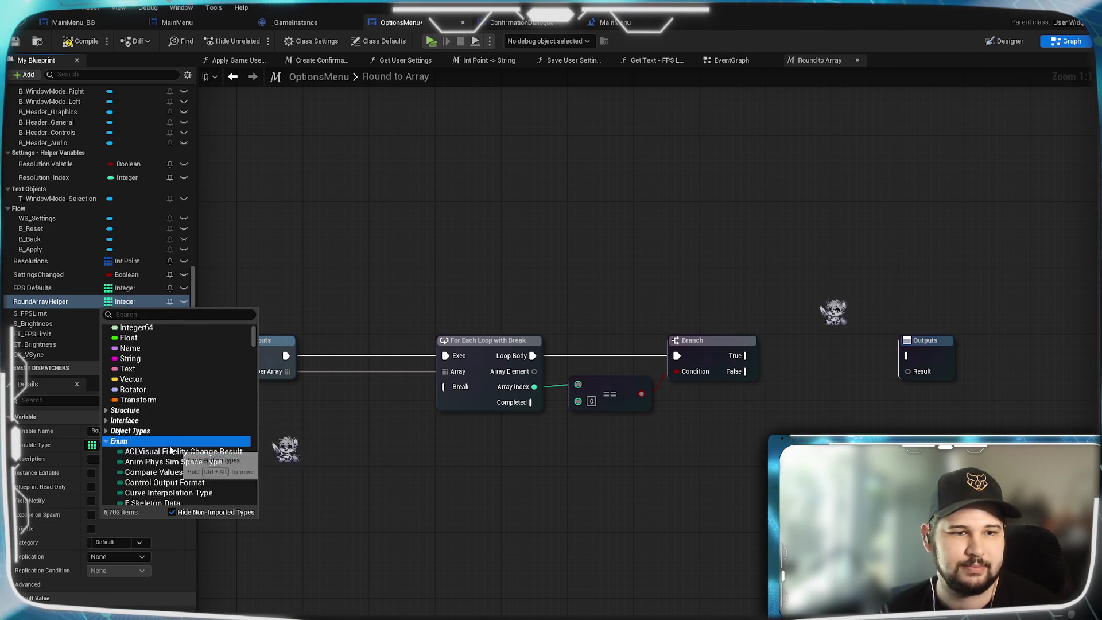
left_click(107, 440)
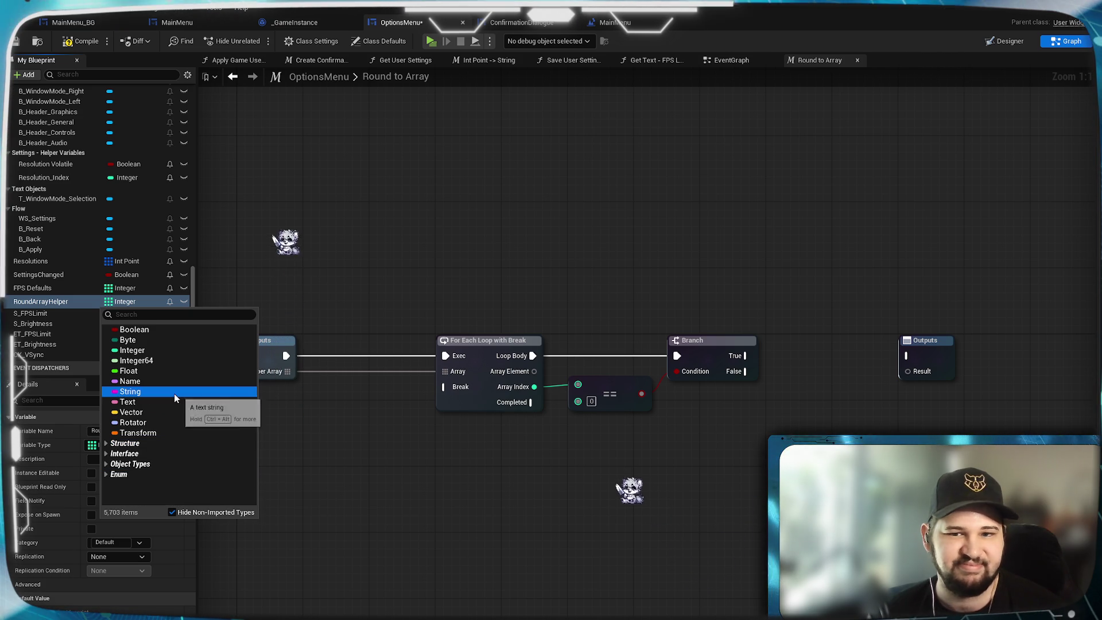
left_click(145, 371)
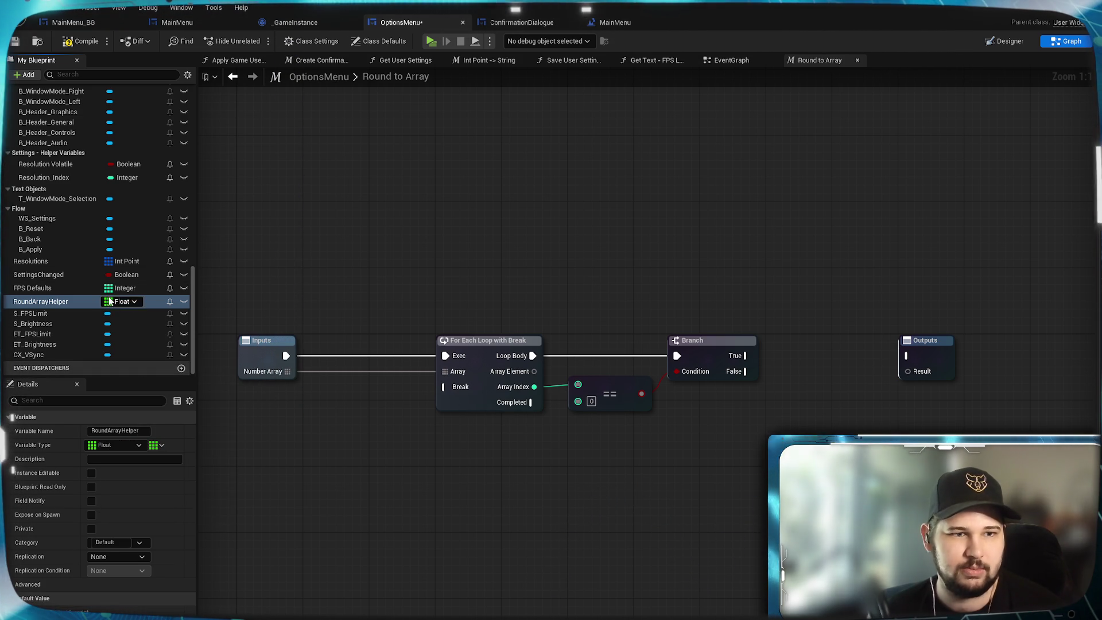
left_click(161, 447)
left_click(151, 459)
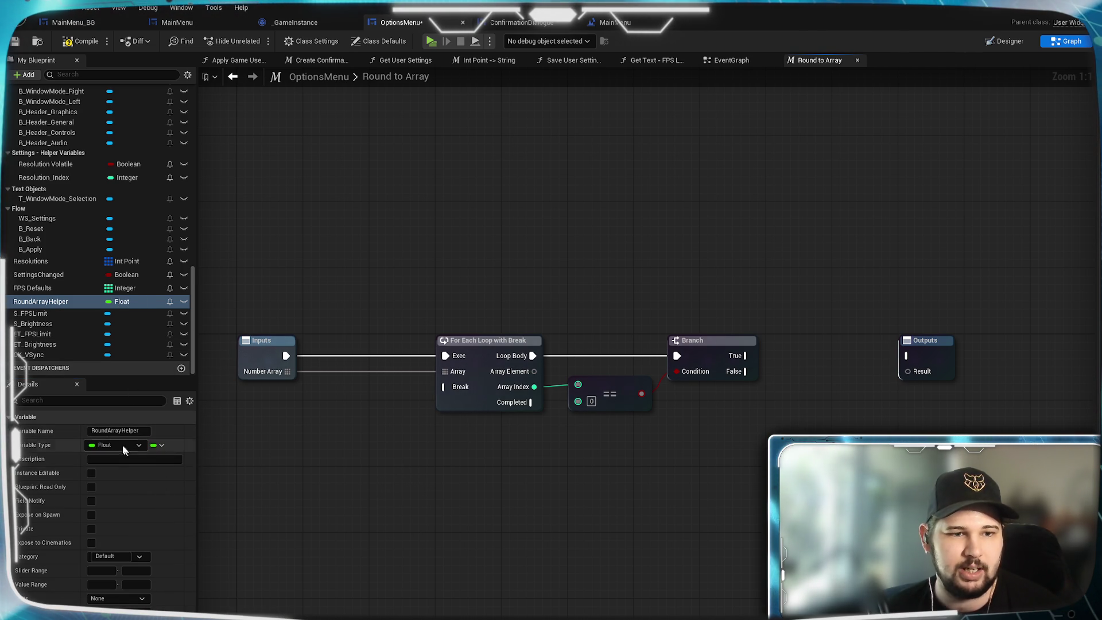
- File RoundArrayHelper under Settings - Helper Variables and compile
left_click(140, 557)
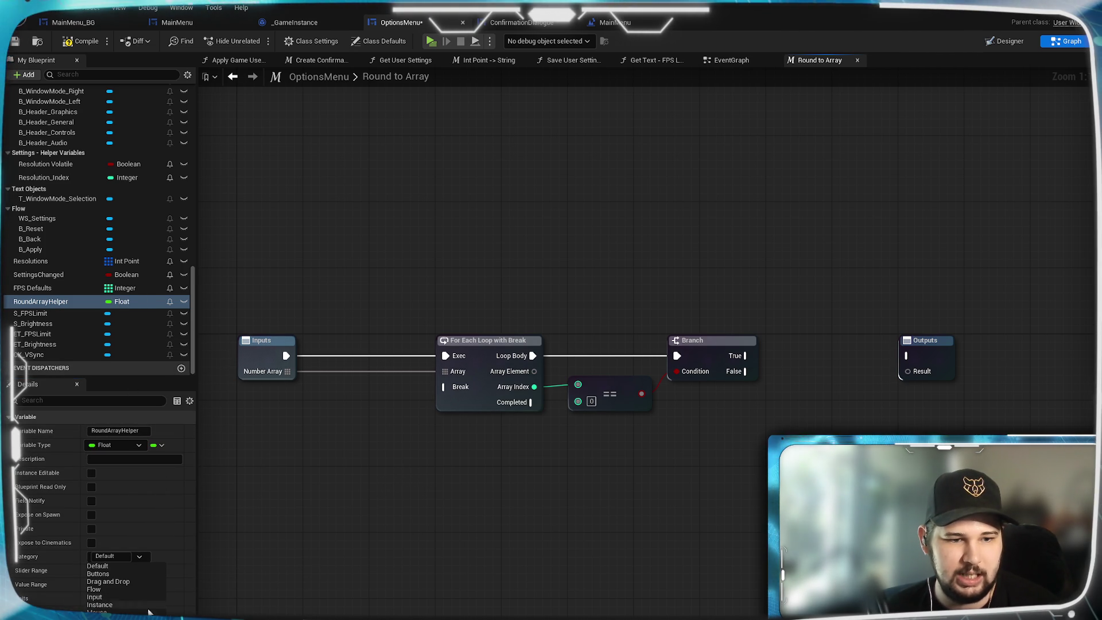
scroll(109, 591, "down", 3)
left_click(109, 597)
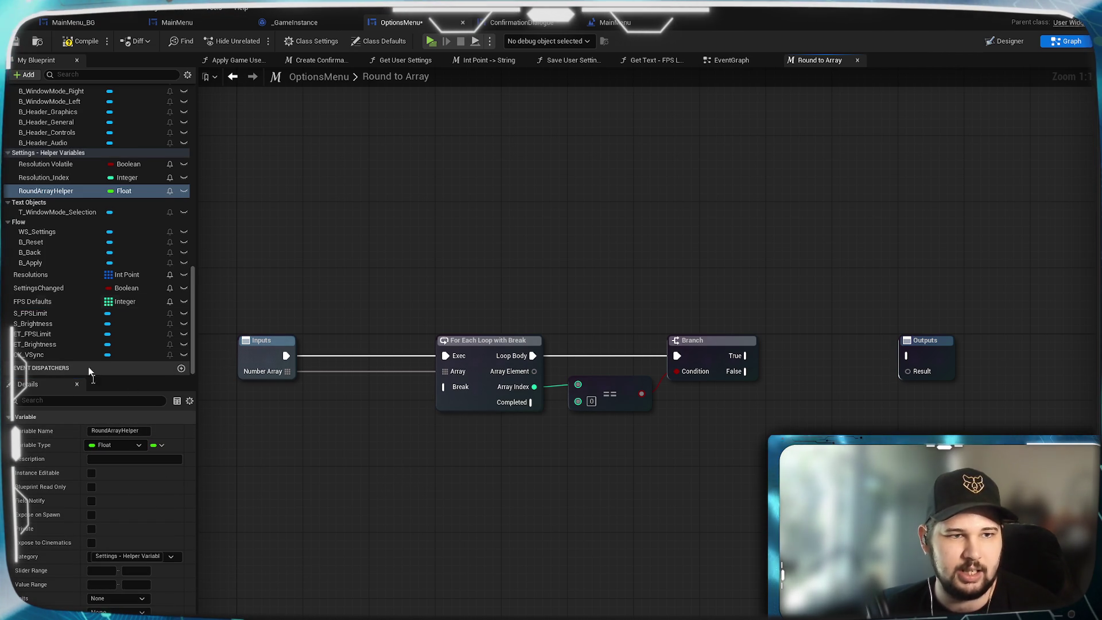
left_click(72, 41)
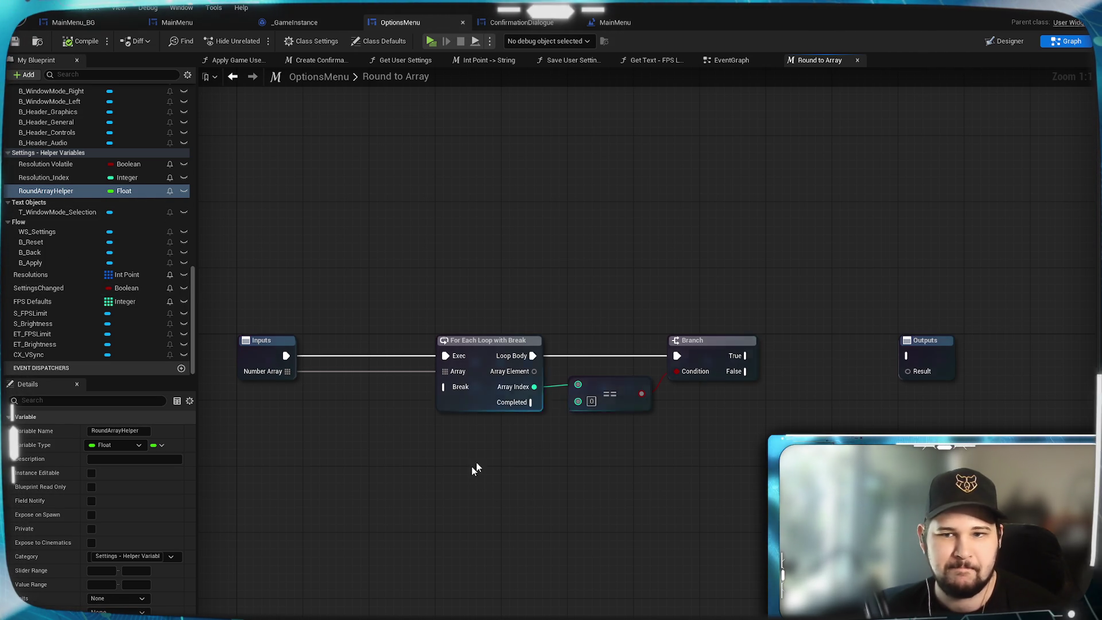
- Make the macro Outputs' Result pin a Float, then compile and save
left_click(928, 366)
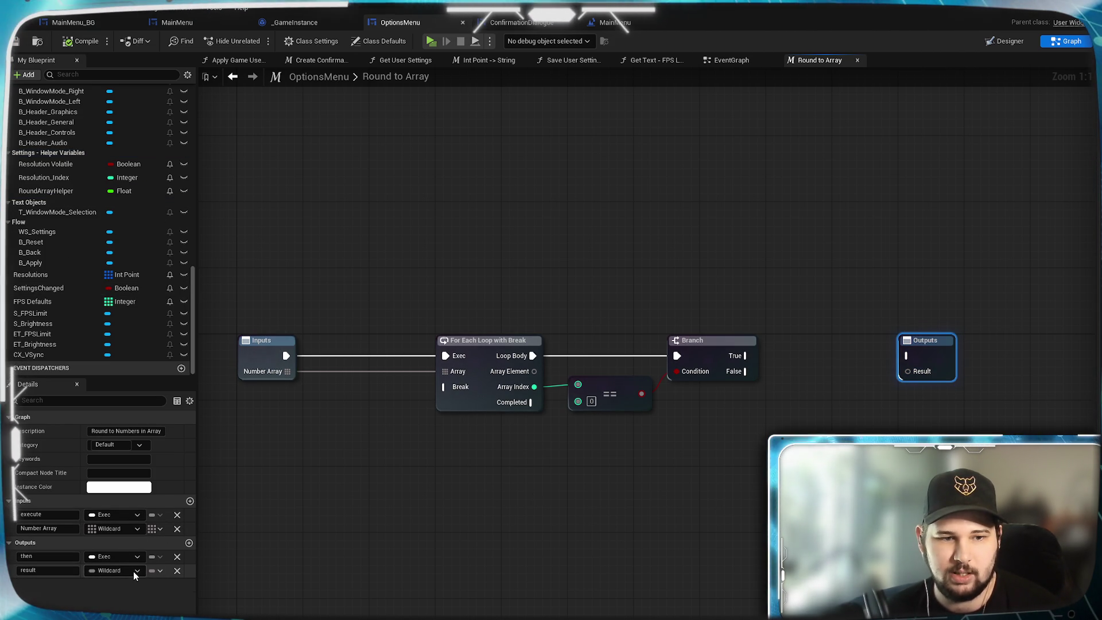
left_click(115, 570)
left_click(146, 423)
left_click(405, 532)
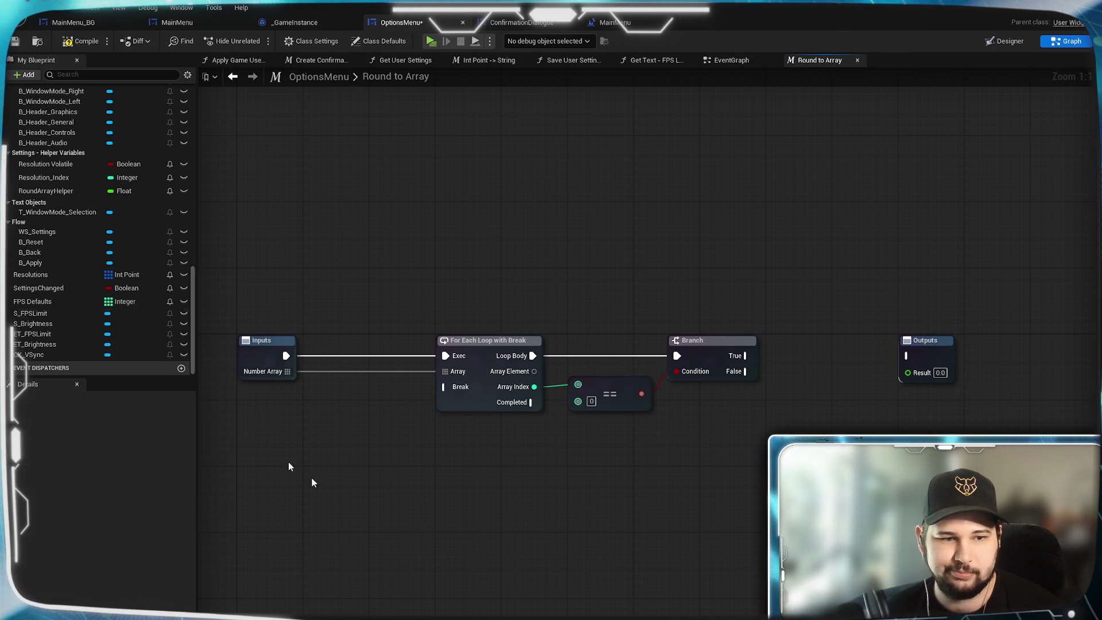
left_click(81, 40)
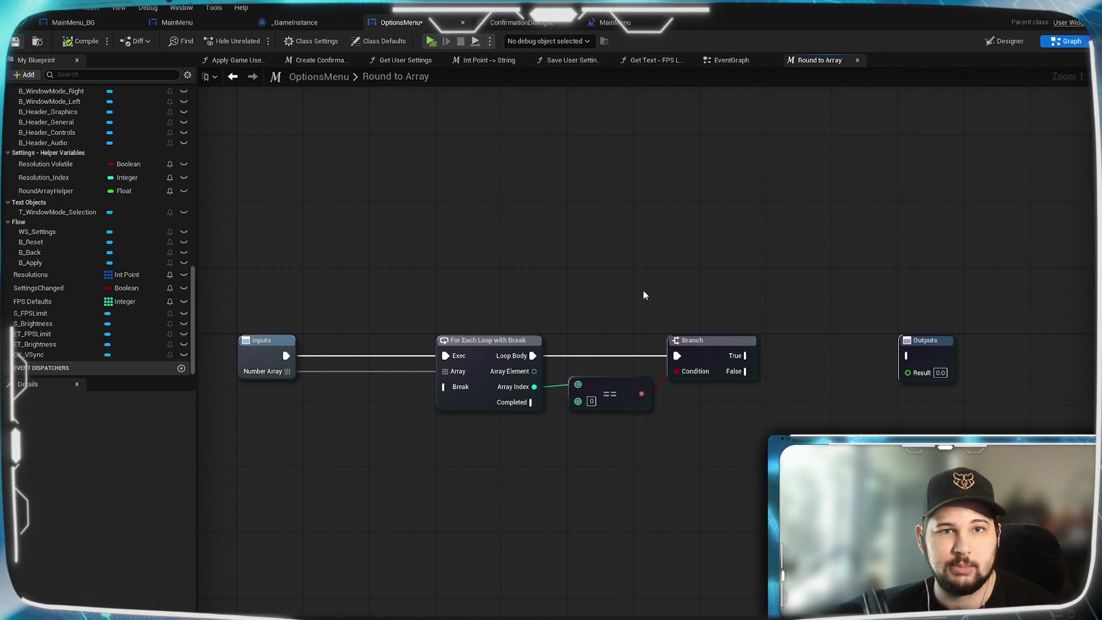
- Move the macro's Inputs node next to the For Each Loop
left_click_drag(801, 269, 727, 262)
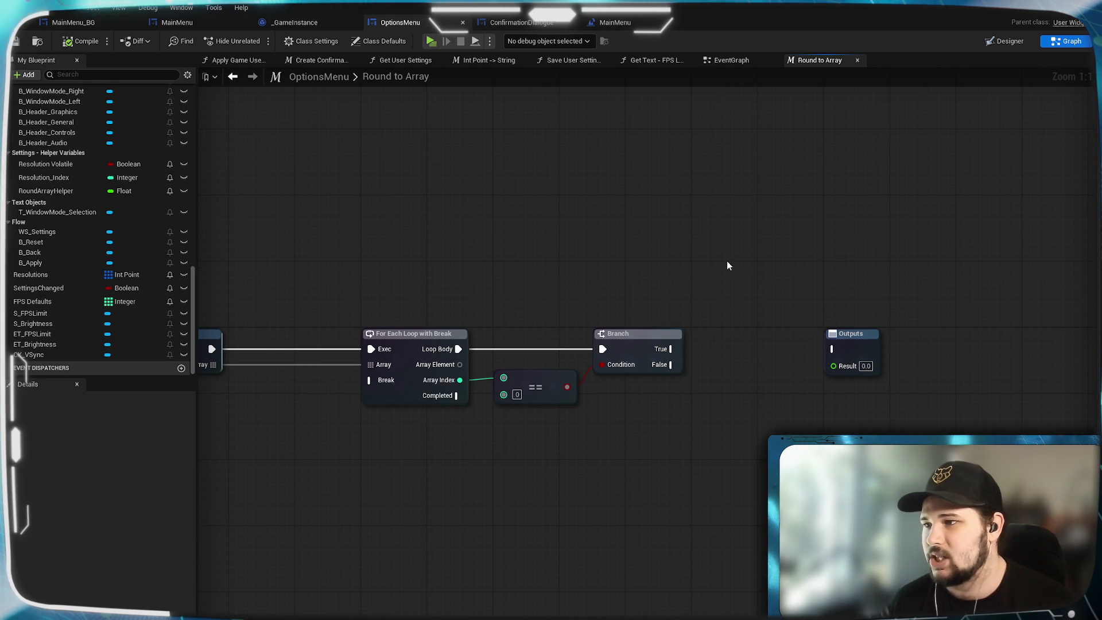
left_click_drag(604, 288, 712, 310)
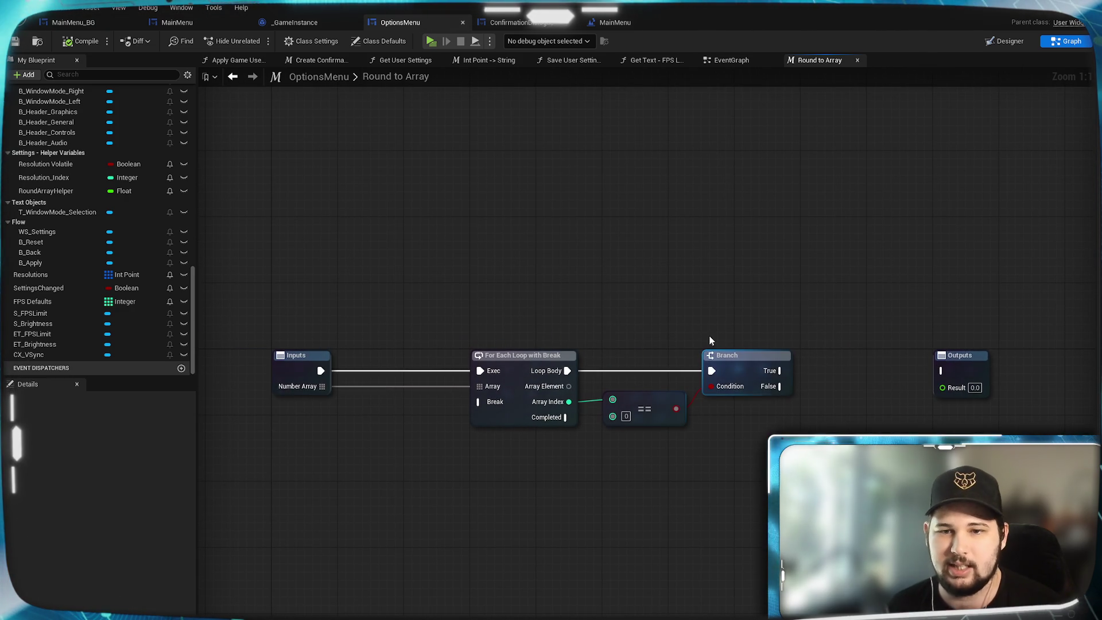
mouse_move(780, 329)
left_mouse_down()
mouse_move(704, 304)
mouse_move(747, 321)
left_mouse_up()
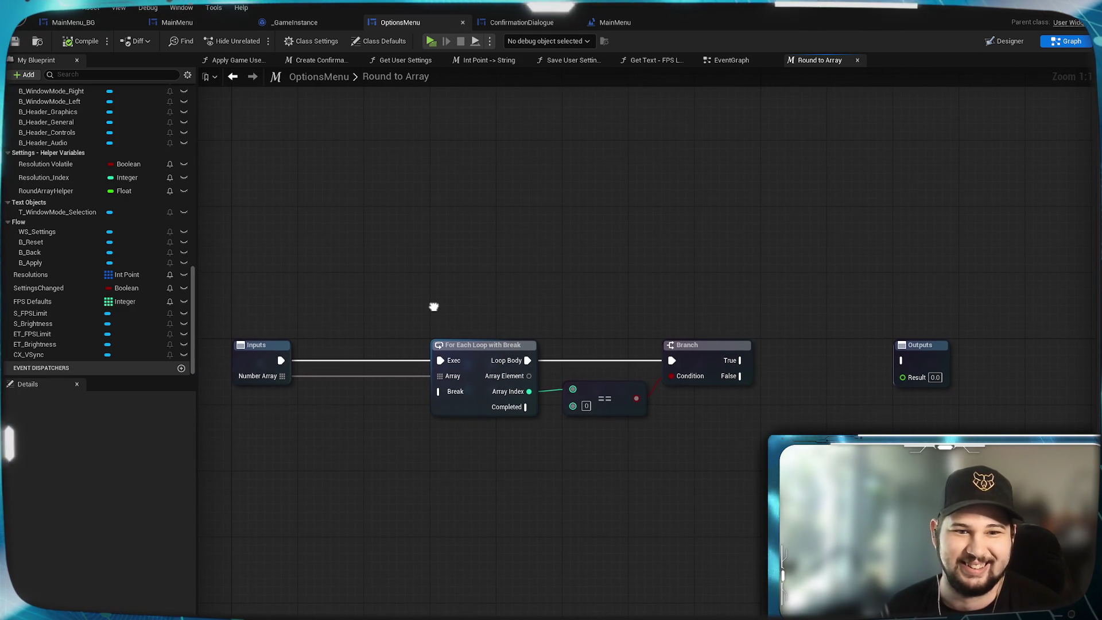
left_click(279, 360)
mouse_move(279, 360)
left_mouse_down()
mouse_move(387, 359)
mouse_move(336, 359)
left_mouse_up()
left_click(800, 453)
- Drop RoundArrayHelper into the graph as a SET node
left_click_drag(796, 447, 714, 451)
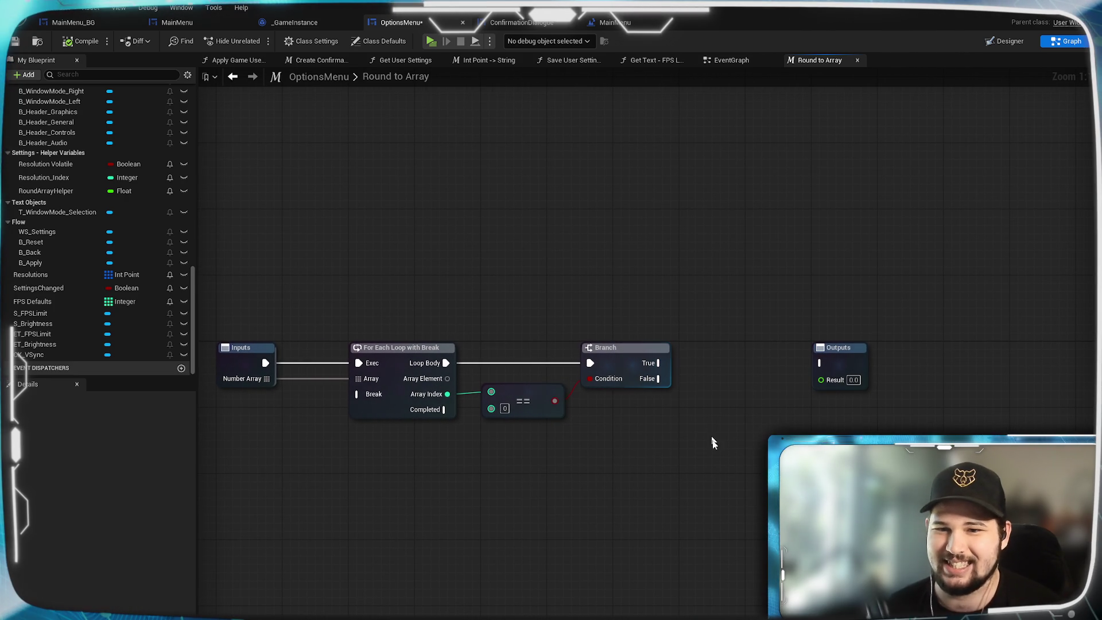
mouse_move(53, 192)
left_mouse_down()
mouse_move(287, 254)
mouse_move(701, 322)
left_mouse_up()
left_click(723, 349)
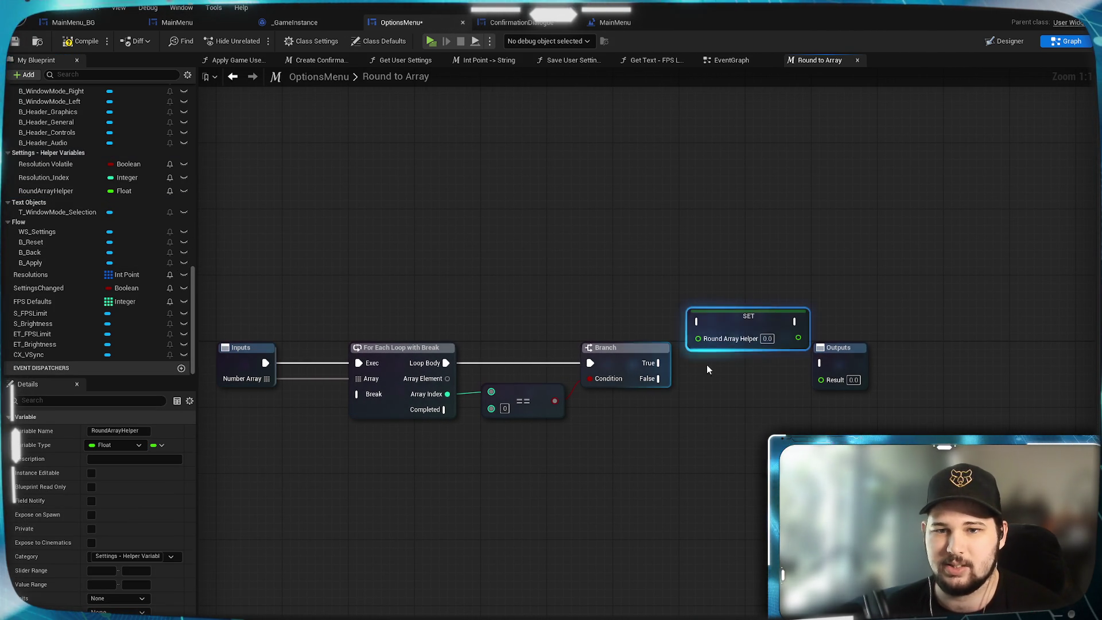
- Wire Branch True into SET Round Array Helper, moving Outputs and SET right
left_click_drag(668, 363, 696, 321)
left_click_drag(724, 461, 639, 453)
left_click_drag(762, 360, 852, 360)
left_click(693, 318)
left_click_drag(693, 318, 726, 326)
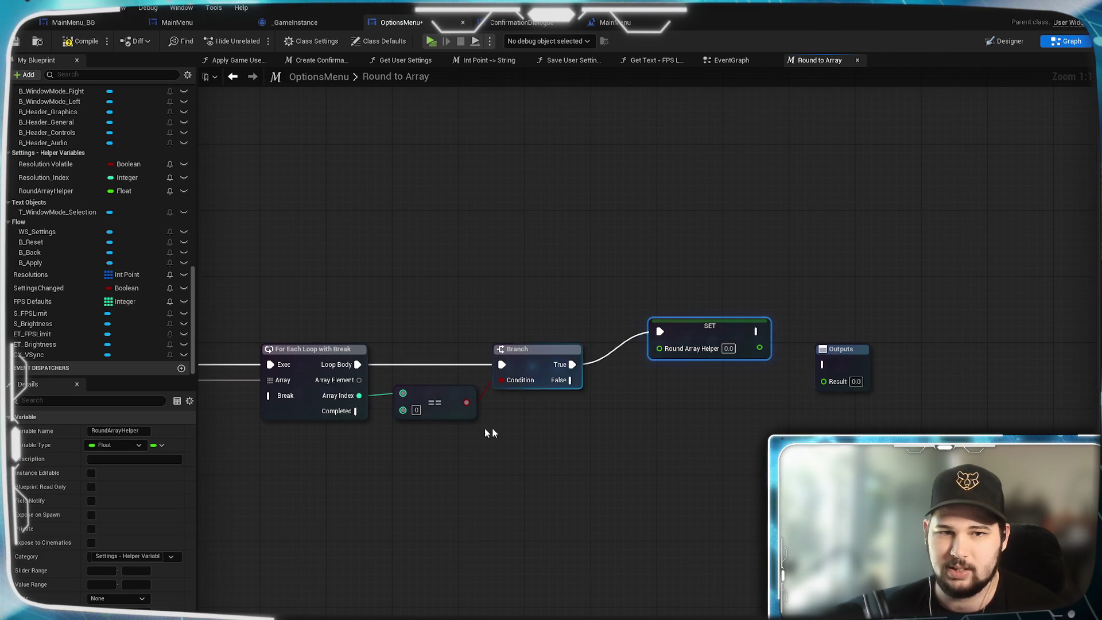
- Feed the For Each Loop's Array Element into the SET node's value pin
mouse_move(359, 379)
left_mouse_down()
mouse_move(659, 348)
mouse_move(683, 371)
mouse_move(671, 364)
left_mouse_up()
left_click(660, 463)
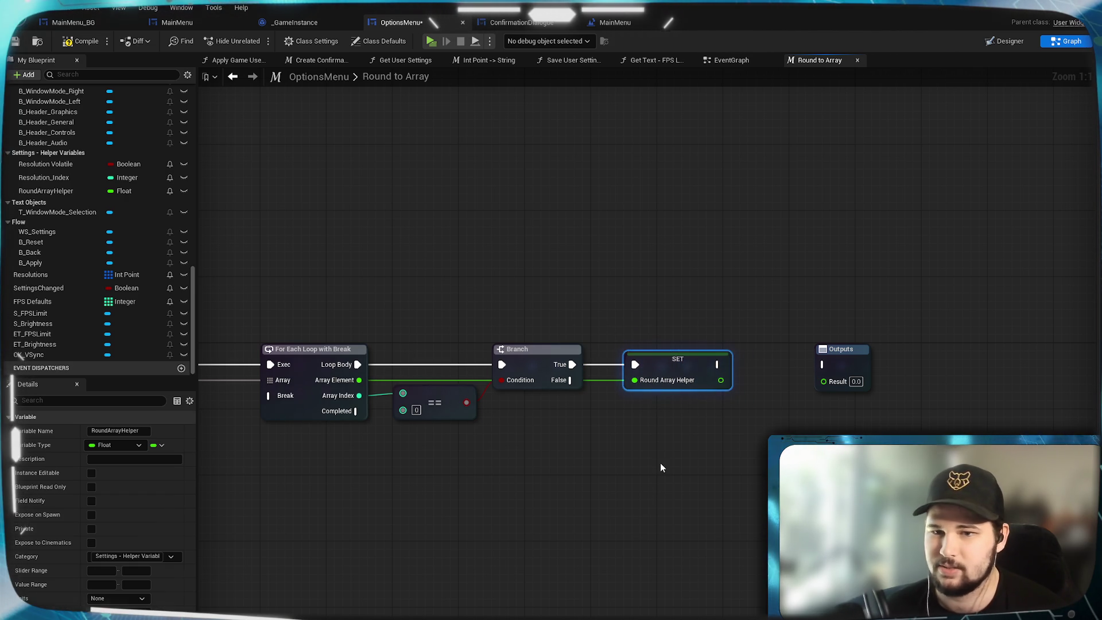
left_click_drag(691, 451, 758, 414)
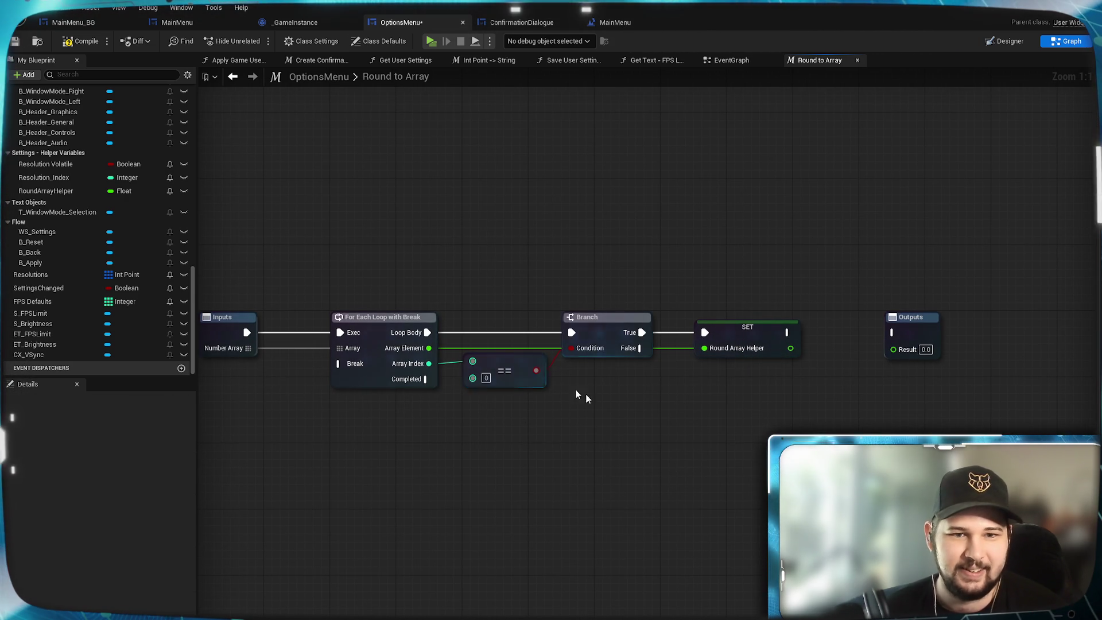
left_click_drag(469, 381, 402, 382)
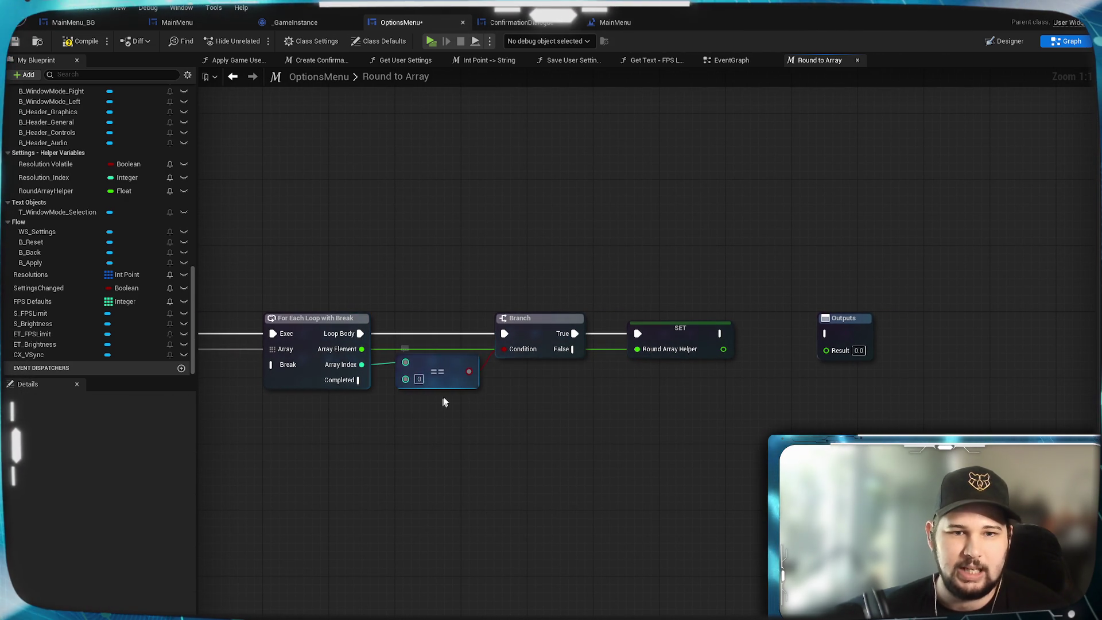
mouse_move(572, 348)
left_mouse_down()
mouse_move(568, 424)
mouse_move(655, 425)
left_mouse_up()
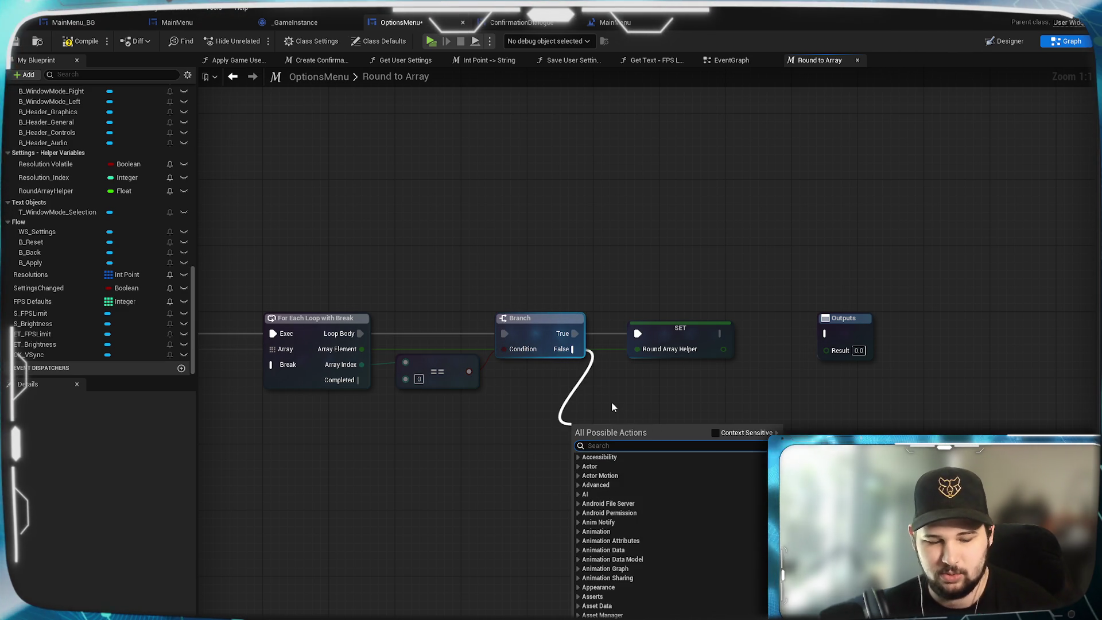
- Add a second Branch on the first Branch's False output
type("set")
key("Escape")
left_click_drag(620, 426, 680, 385)
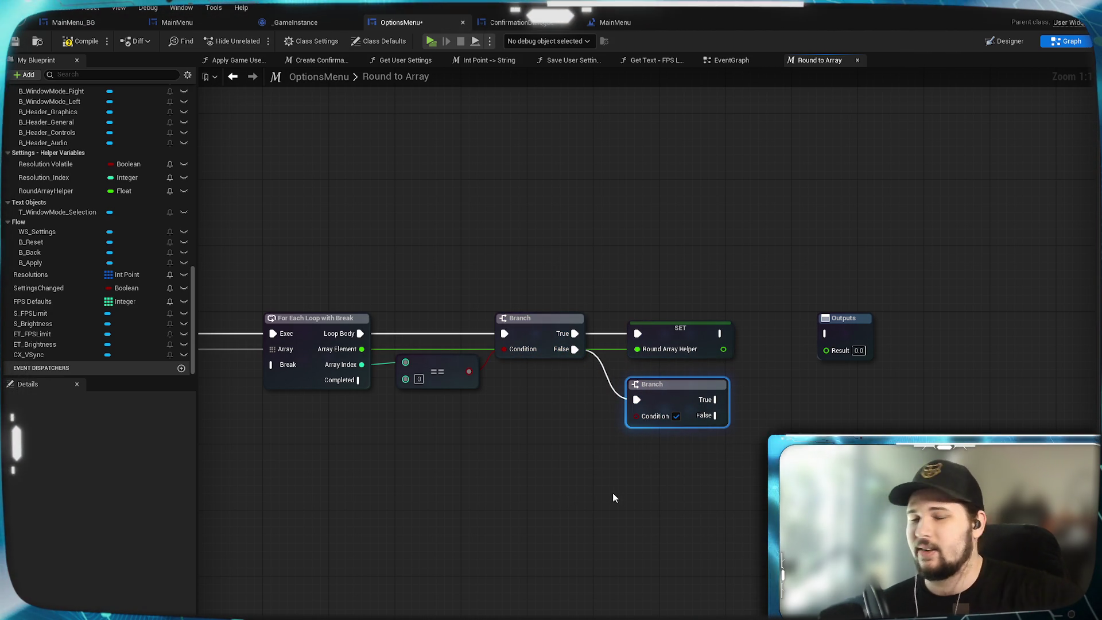
mouse_move(467, 438)
left_mouse_down()
mouse_move(659, 451)
mouse_move(617, 449)
left_mouse_up()
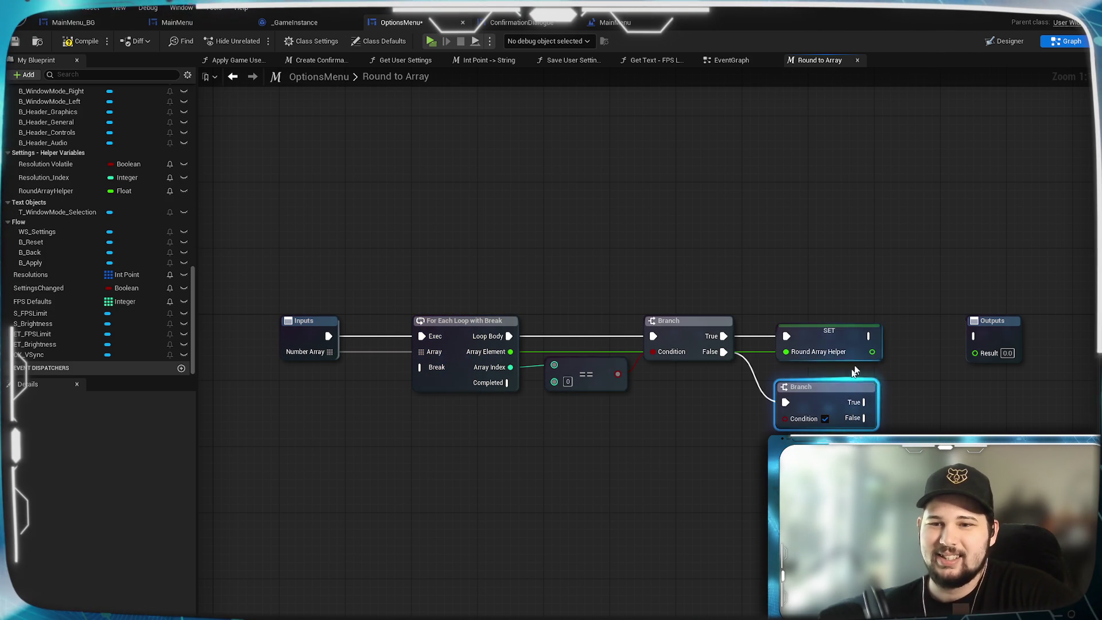
- Route SET's exec output back to the loop's Break through two reroute points above the nodes
left_click_drag(869, 336, 422, 368)
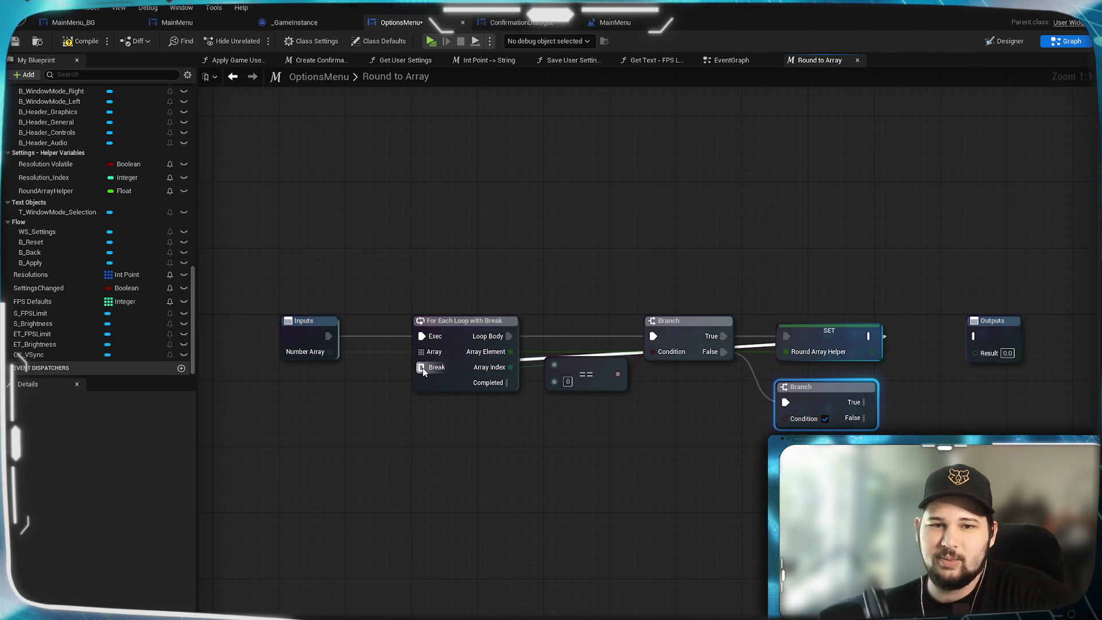
double_click(765, 348)
left_click_drag(770, 342, 876, 309)
double_click(791, 306)
left_click_drag(791, 306, 422, 302)
left_click(806, 178)
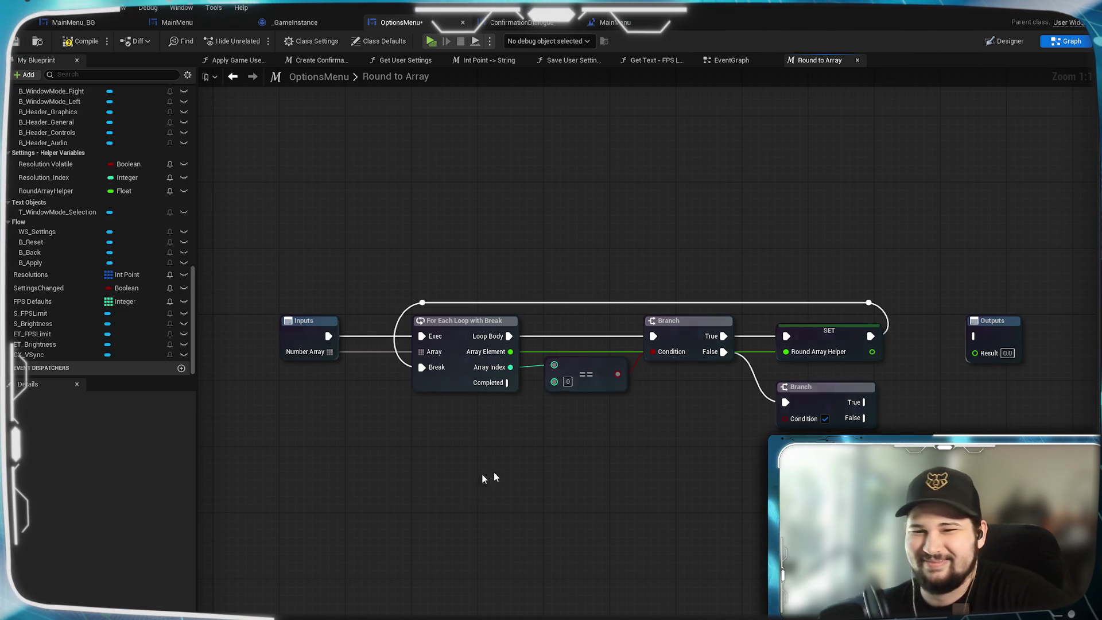
- Shift the nodes right of the loop about 230 px right to make room
mouse_move(599, 413)
left_mouse_down()
mouse_move(523, 533)
mouse_move(621, 445)
left_mouse_up()
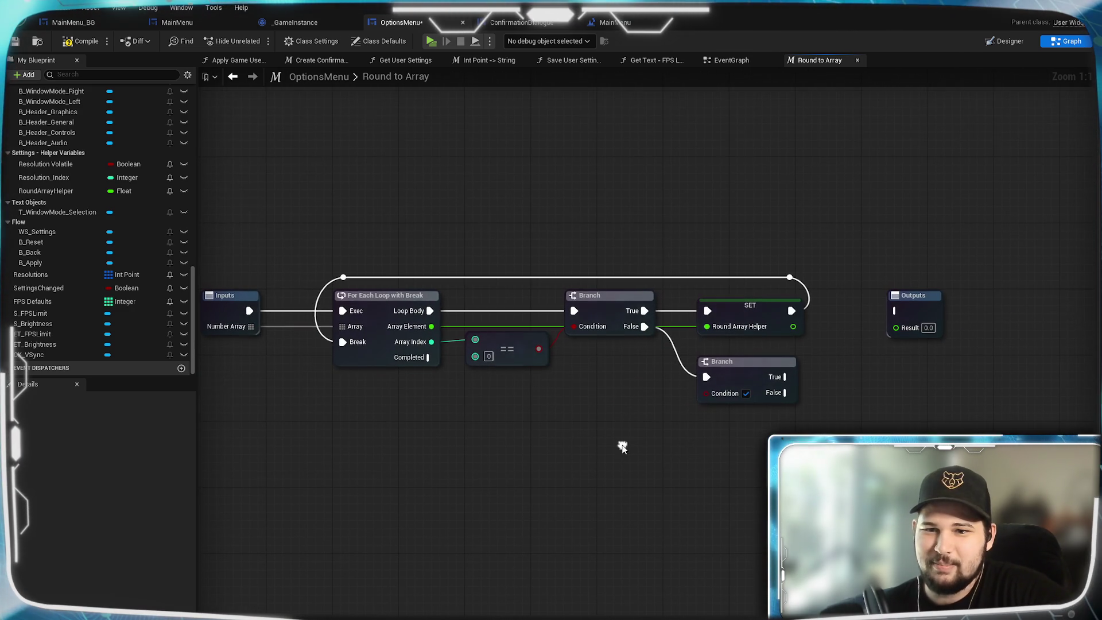
left_click_drag(977, 435, 562, 265)
left_click_drag(613, 307, 778, 305)
left_click(574, 397)
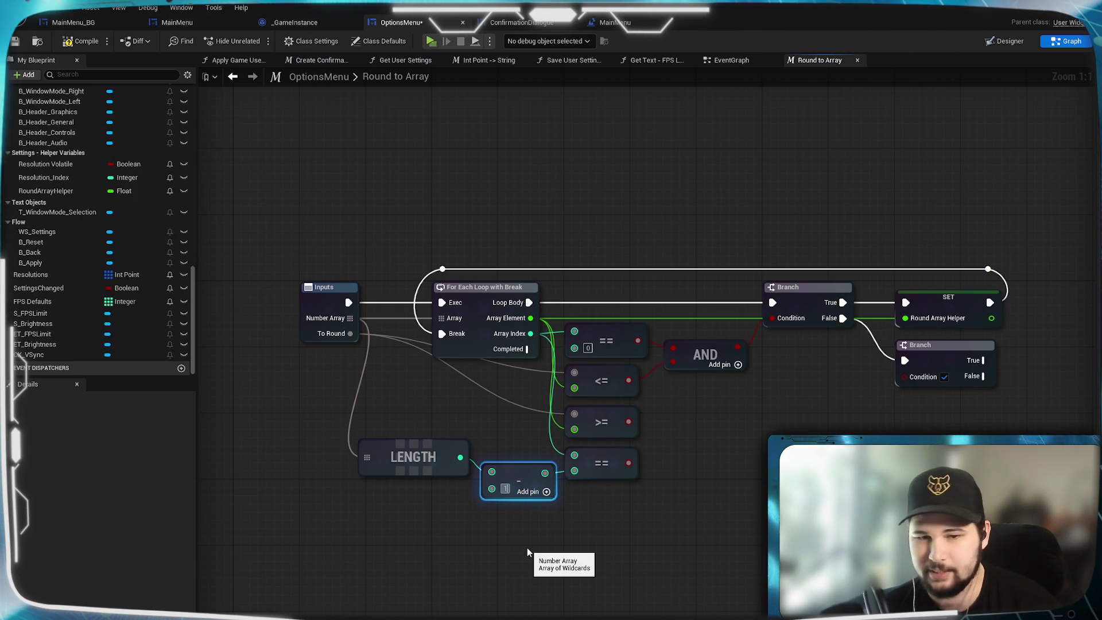
mouse_move(526, 548)
left_mouse_down()
mouse_move(519, 560)
mouse_move(634, 504)
mouse_move(624, 502)
left_mouse_up()
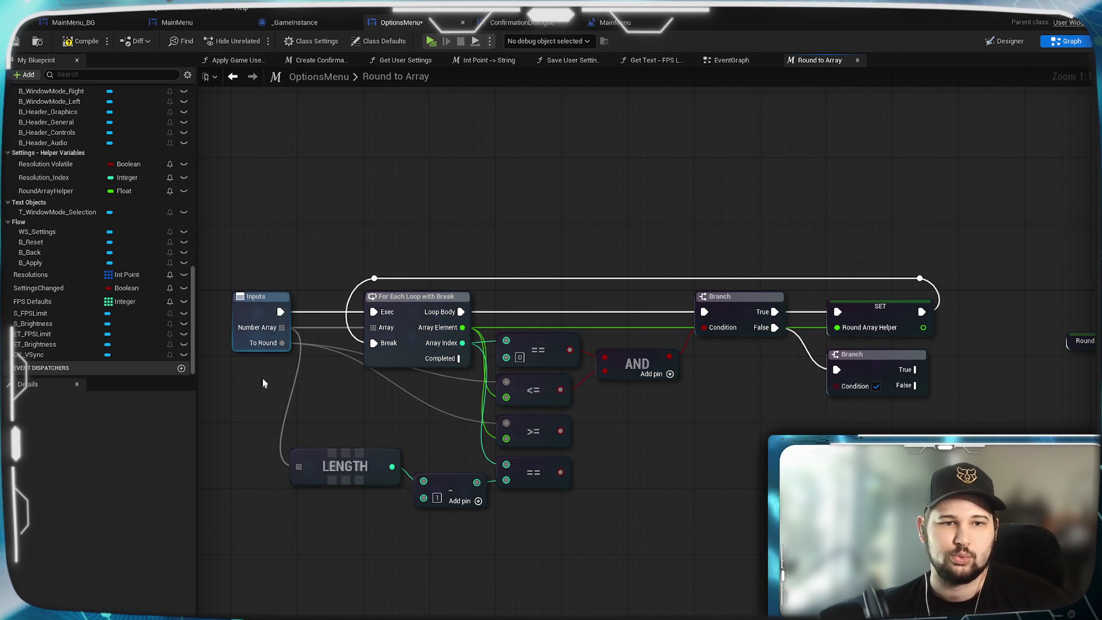
left_click_drag(560, 431, 595, 444)
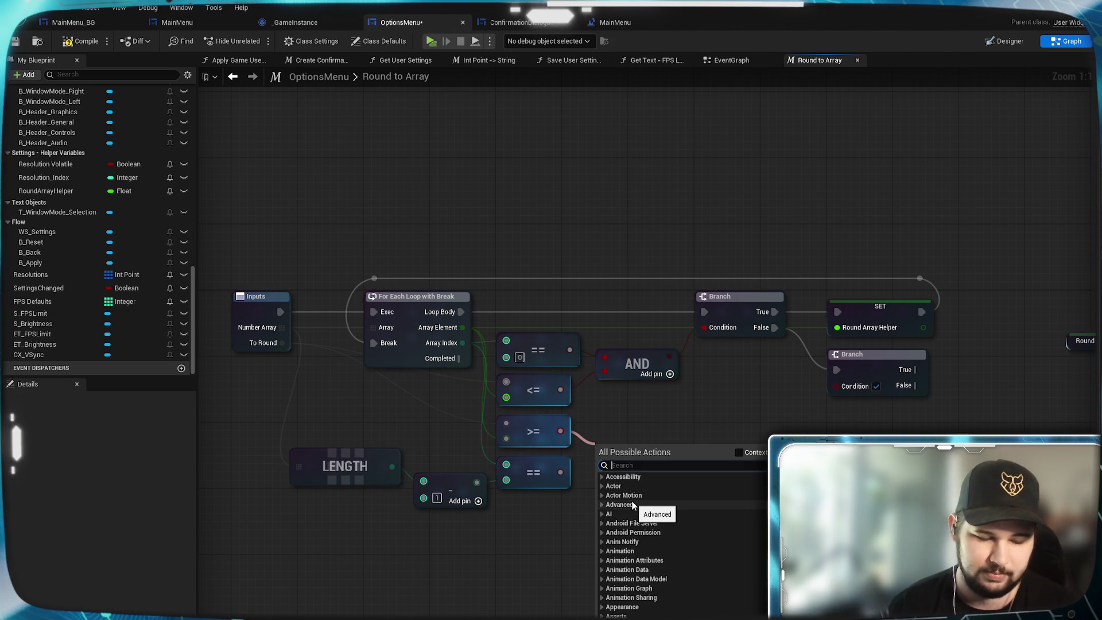
- Add an AND Boolean node fed by the lower == result
type("and")
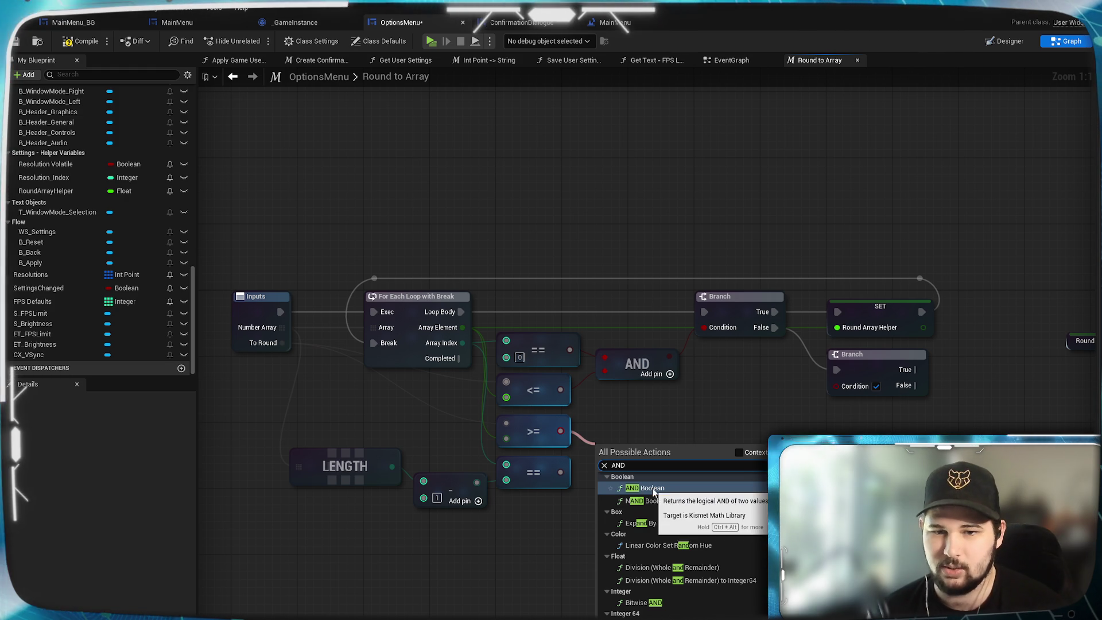
left_click(652, 493)
left_click_drag(560, 471, 605, 462)
left_click(637, 456)
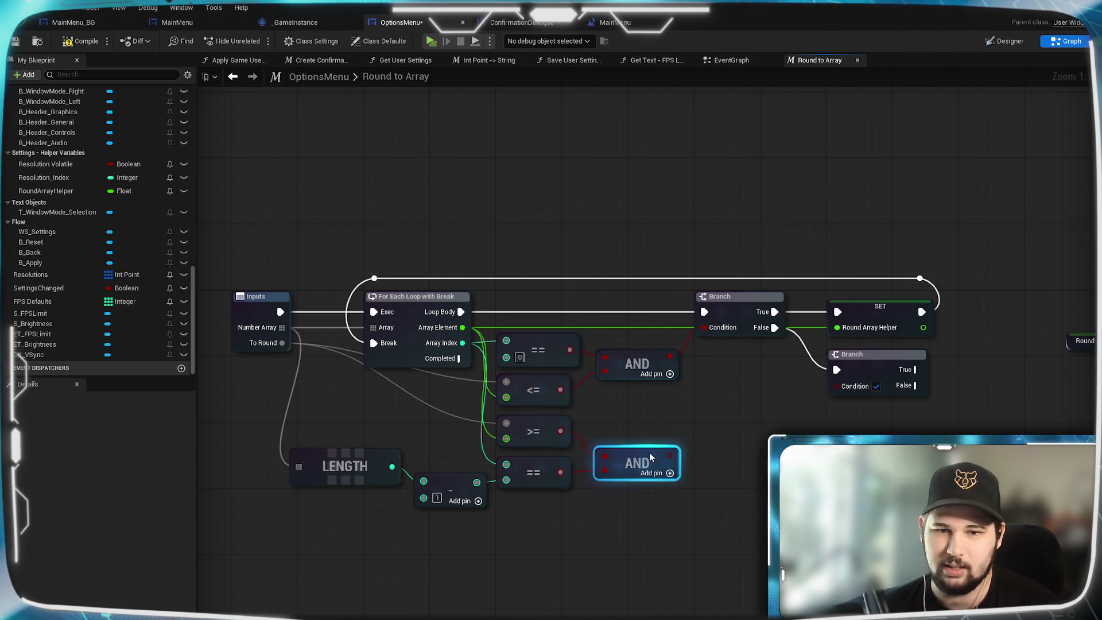
left_click(743, 454)
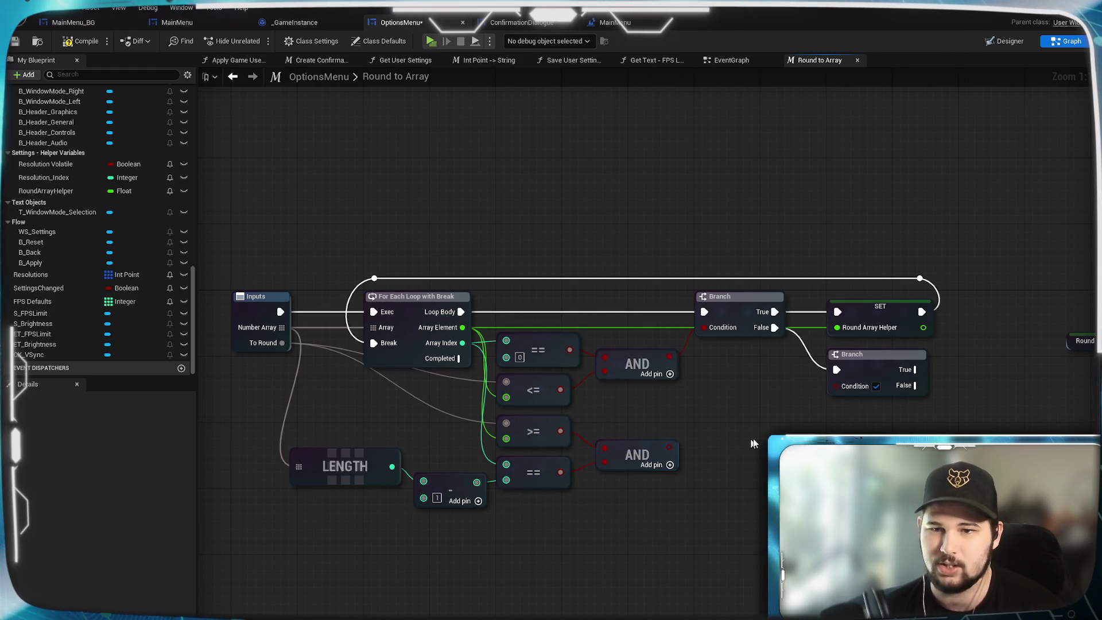
- Connect the AND to the second Branch's Condition, save, and select SET Round Array Helper
left_click_drag(669, 447, 835, 385)
left_click_drag(721, 379, 604, 394)
key("ctrl+s")
left_click_drag(572, 543, 698, 515)
mouse_move(1002, 492)
left_mouse_down()
mouse_move(710, 538)
mouse_move(767, 511)
left_mouse_up()
mouse_move(601, 452)
left_mouse_down()
mouse_move(671, 442)
mouse_move(582, 482)
left_mouse_up()
left_click(622, 362)
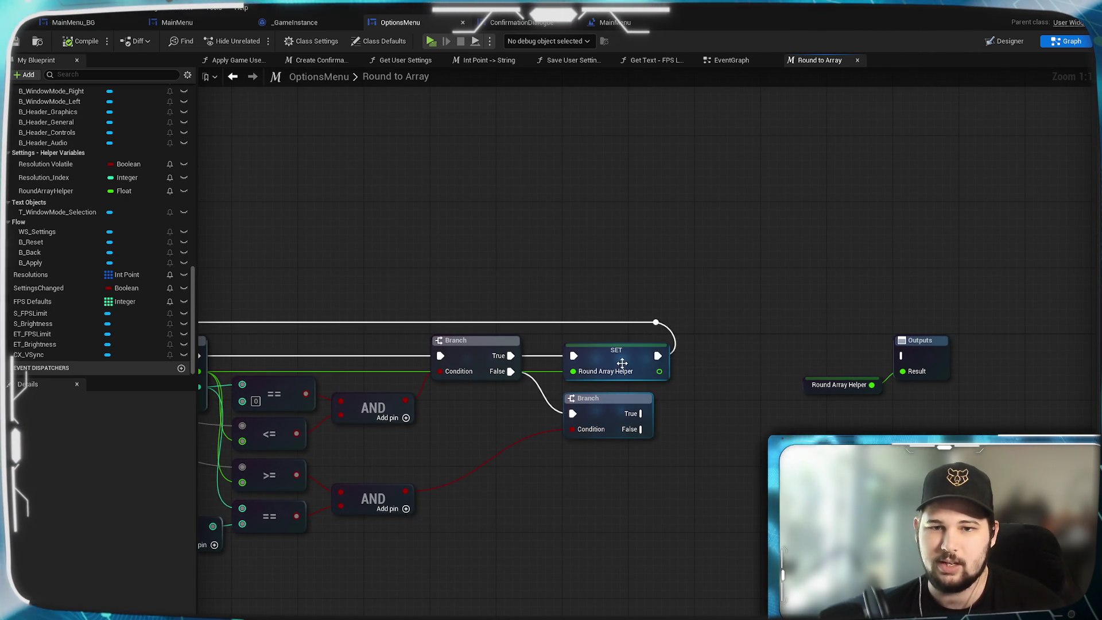
- Move the SET Round Array Helper node right and wire the second Branch's True output into it
left_click_drag(738, 410, 960, 390)
left_click_drag(816, 334, 932, 334)
mouse_move(865, 393)
left_mouse_down()
mouse_move(911, 335)
mouse_move(909, 375)
mouse_move(744, 424)
mouse_move(702, 425)
mouse_move(855, 404)
mouse_move(737, 393)
mouse_move(809, 377)
left_mouse_up()
left_click(735, 413)
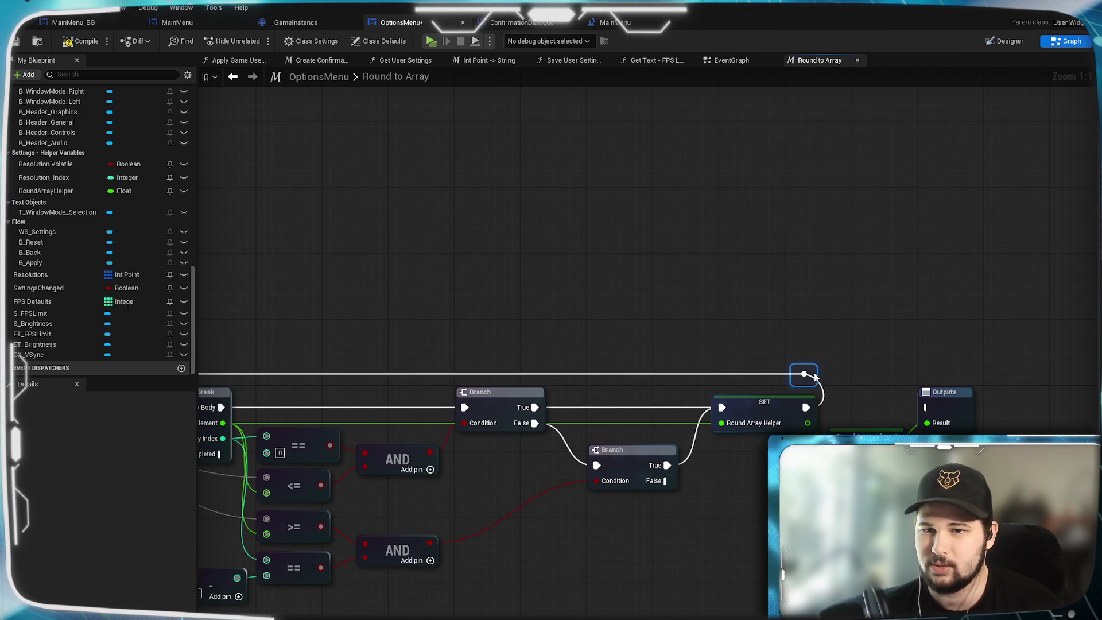
- Reposition the LENGTH and minus-1 nodes beneath the comparison checks
mouse_move(705, 524)
left_mouse_down()
mouse_move(857, 392)
mouse_move(976, 404)
left_mouse_up()
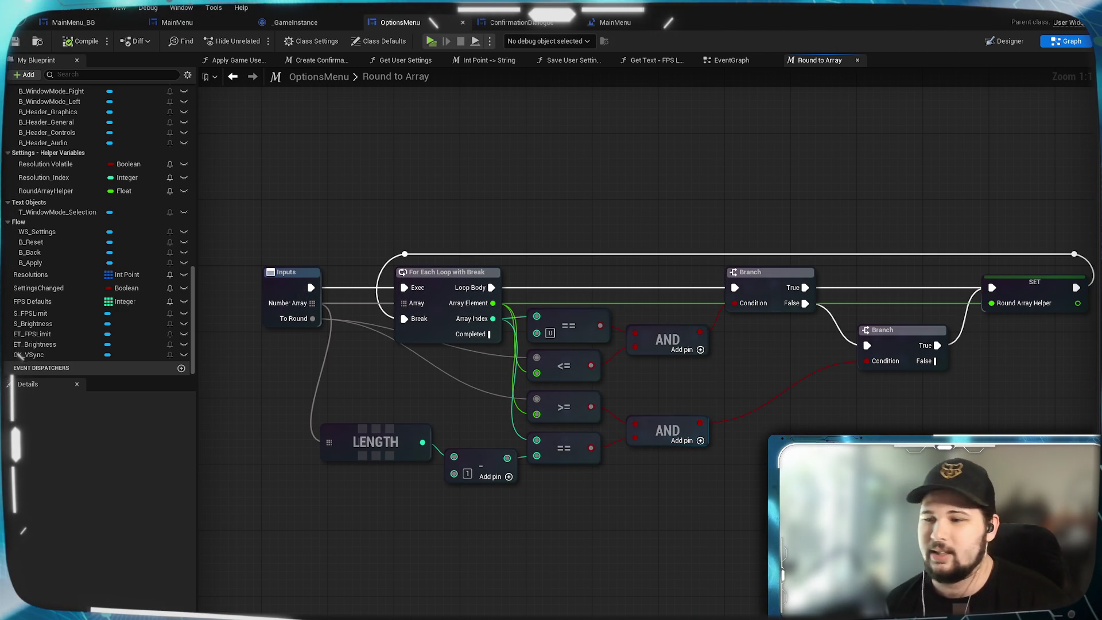
mouse_move(847, 453)
left_mouse_down()
mouse_move(680, 454)
mouse_move(717, 475)
mouse_move(742, 470)
left_mouse_up()
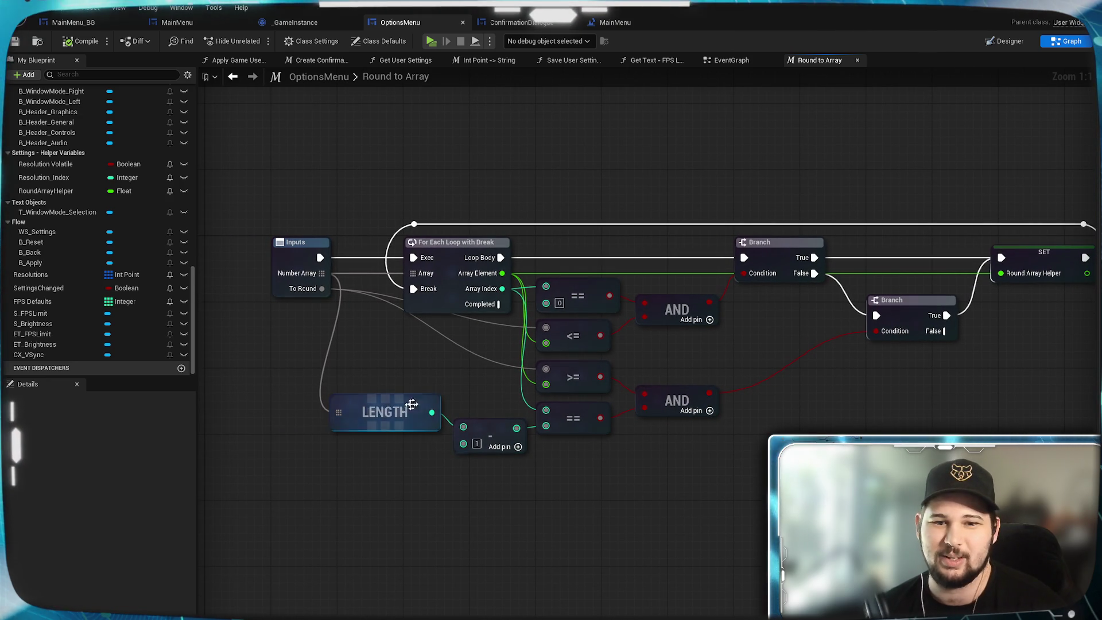
left_click_drag(415, 399, 467, 373)
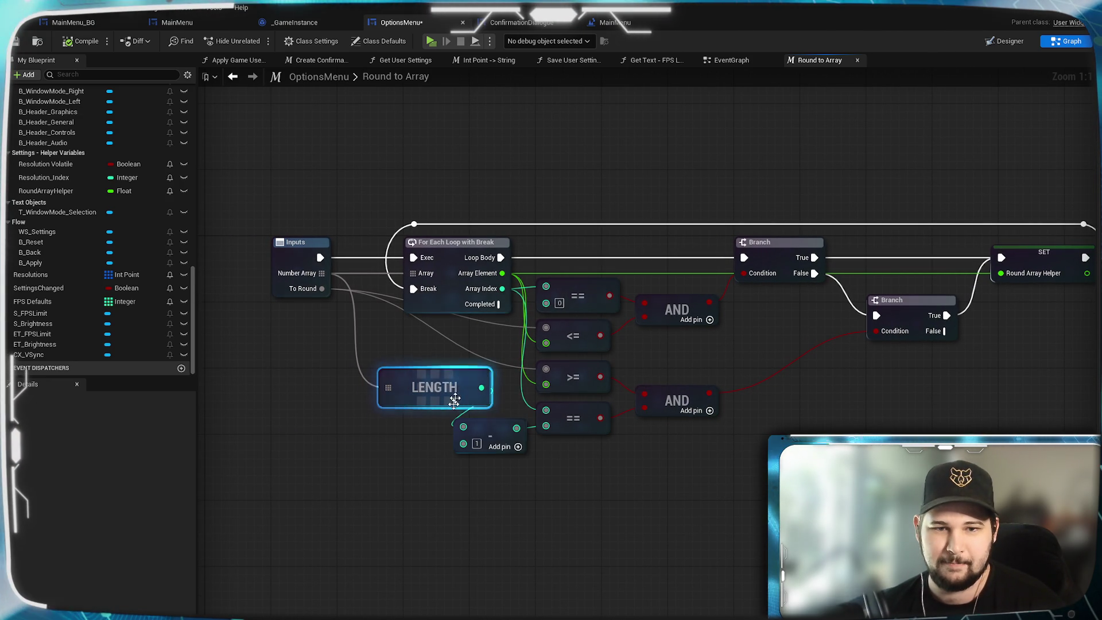
mouse_move(487, 486)
left_mouse_down()
mouse_move(433, 359)
mouse_move(441, 381)
left_mouse_up()
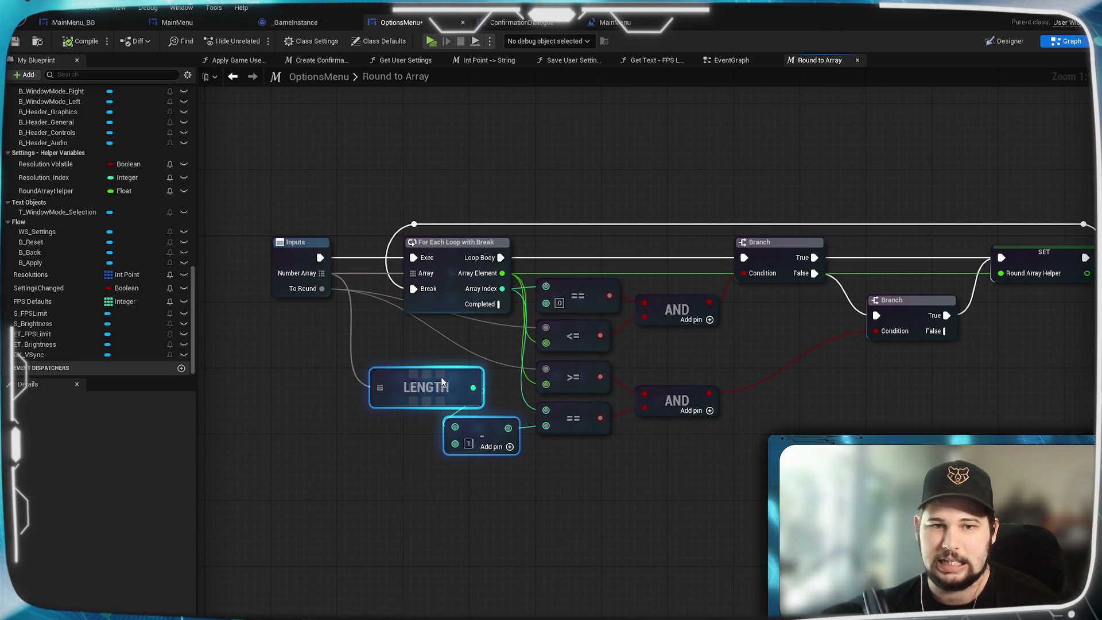
left_click(484, 532)
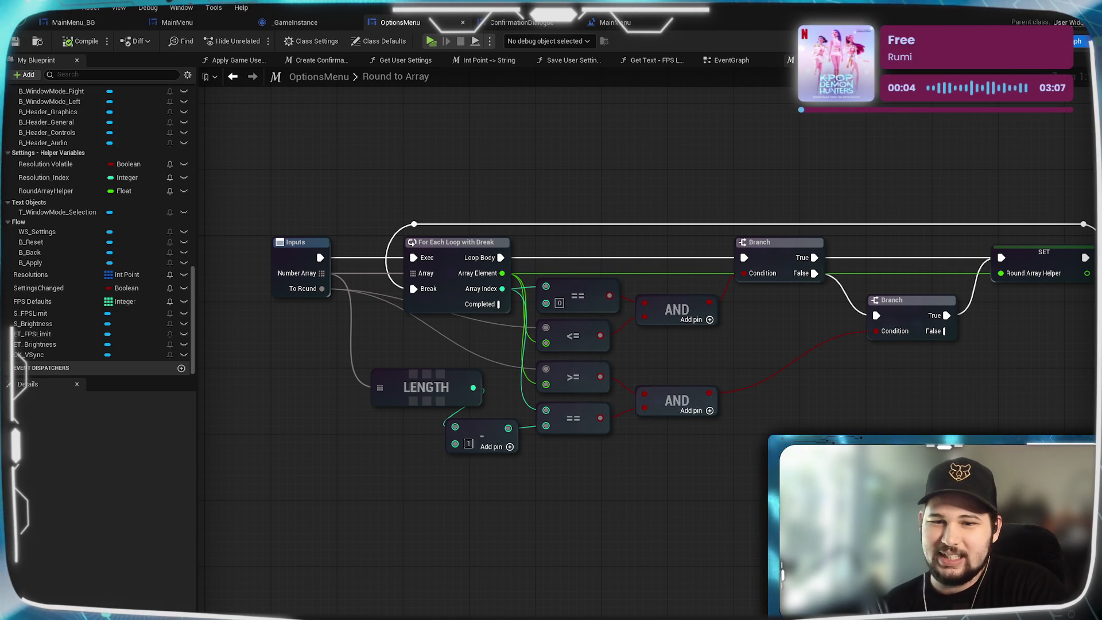
- Wire the Round Array Helper getter into the Outputs node's Result pin
scroll(574, 344, "down", 1)
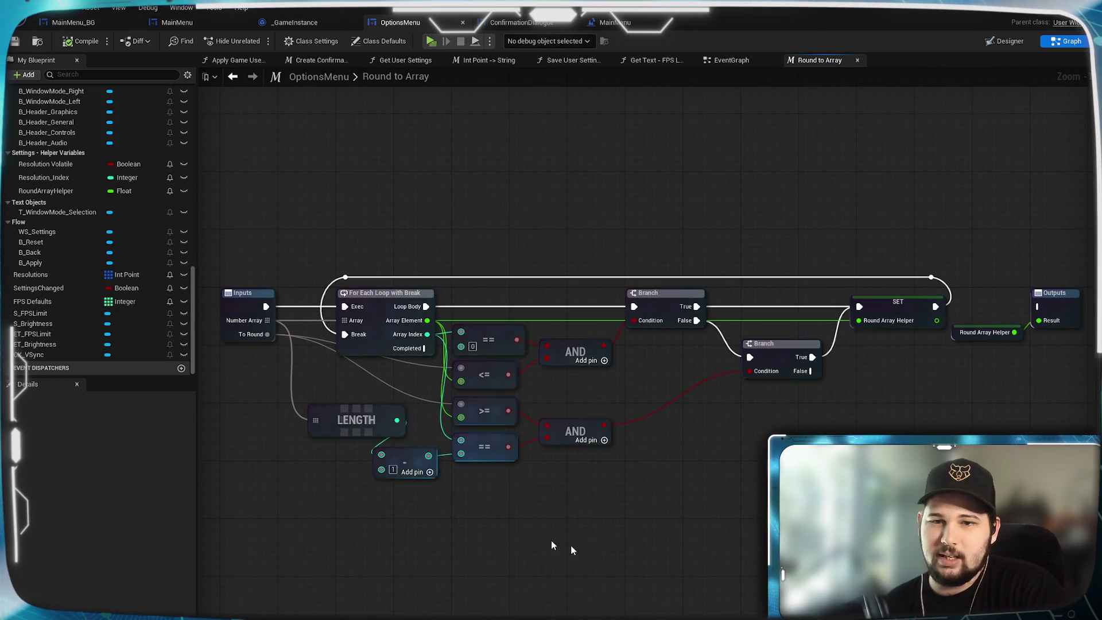
left_click_drag(509, 273, 484, 232)
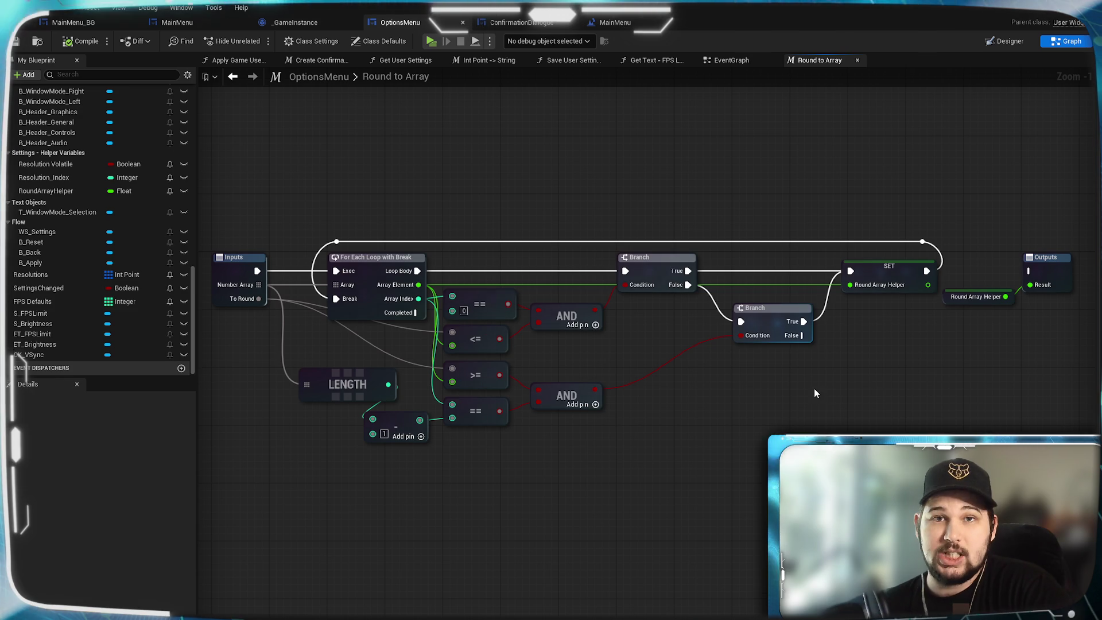
mouse_move(763, 423)
left_mouse_down()
mouse_move(813, 415)
mouse_move(738, 394)
left_mouse_up()
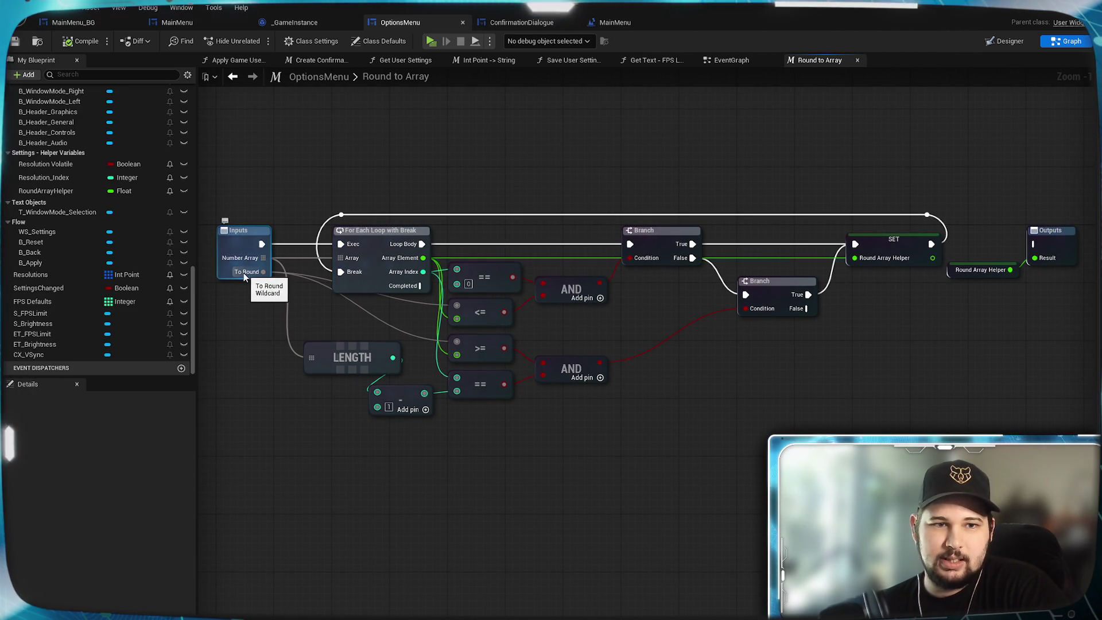
mouse_move(890, 369)
left_mouse_down()
mouse_move(872, 364)
mouse_move(895, 370)
left_mouse_up()
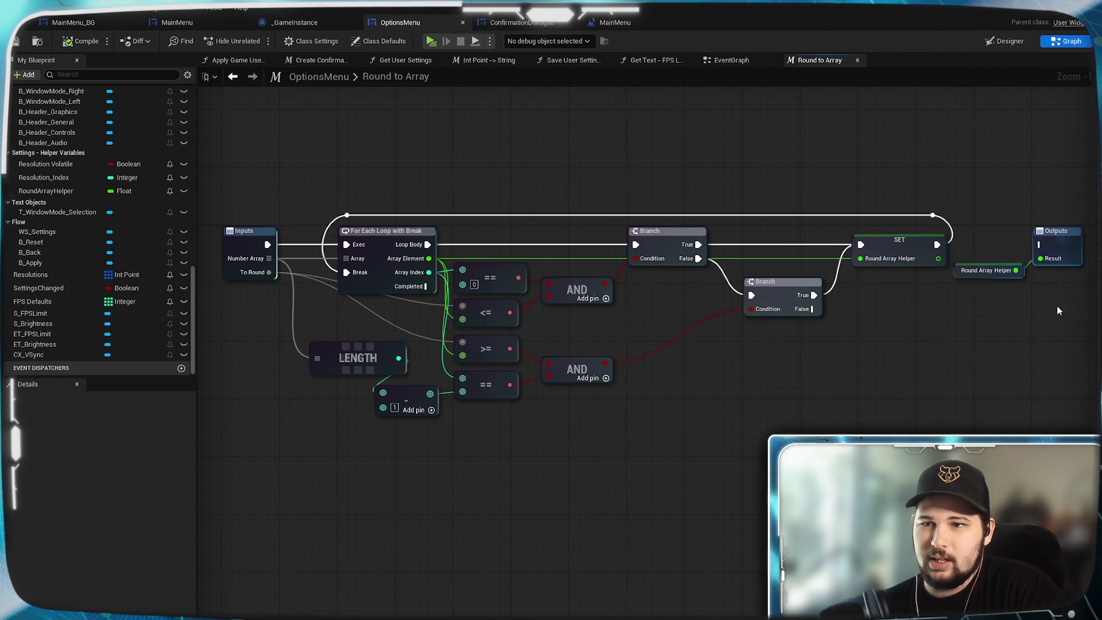
left_click_drag(1057, 311, 975, 261)
right_click(1059, 269)
key("Escape")
mouse_move(1016, 270)
left_mouse_down()
mouse_move(1057, 255)
mouse_move(1057, 303)
left_mouse_up()
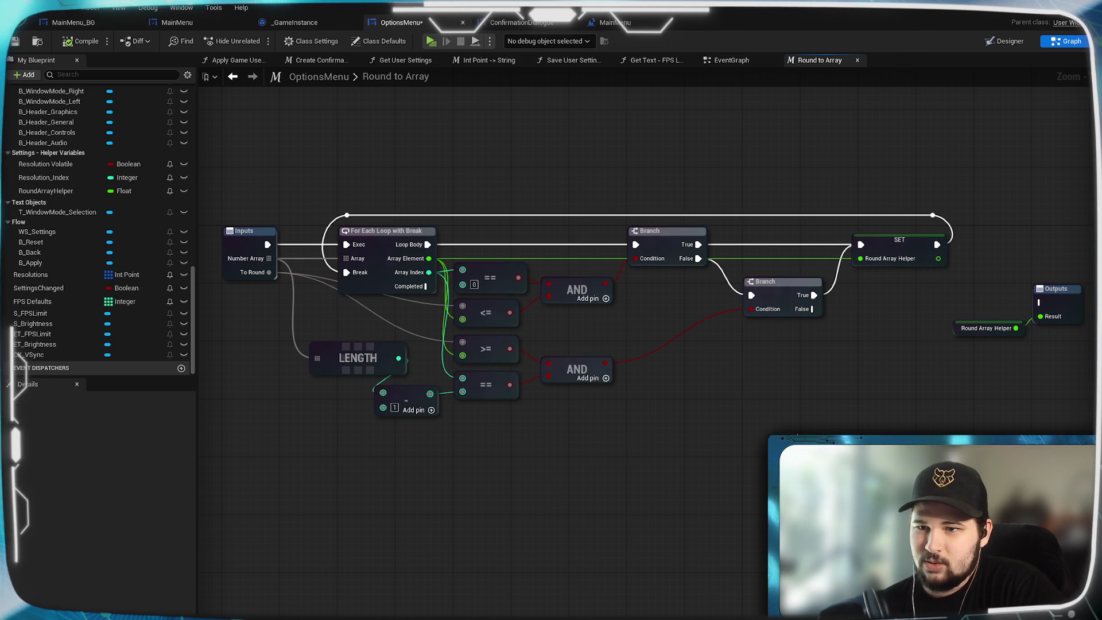
- Launch the game preview with Play and open its Settings screen
left_click_drag(750, 396, 790, 413)
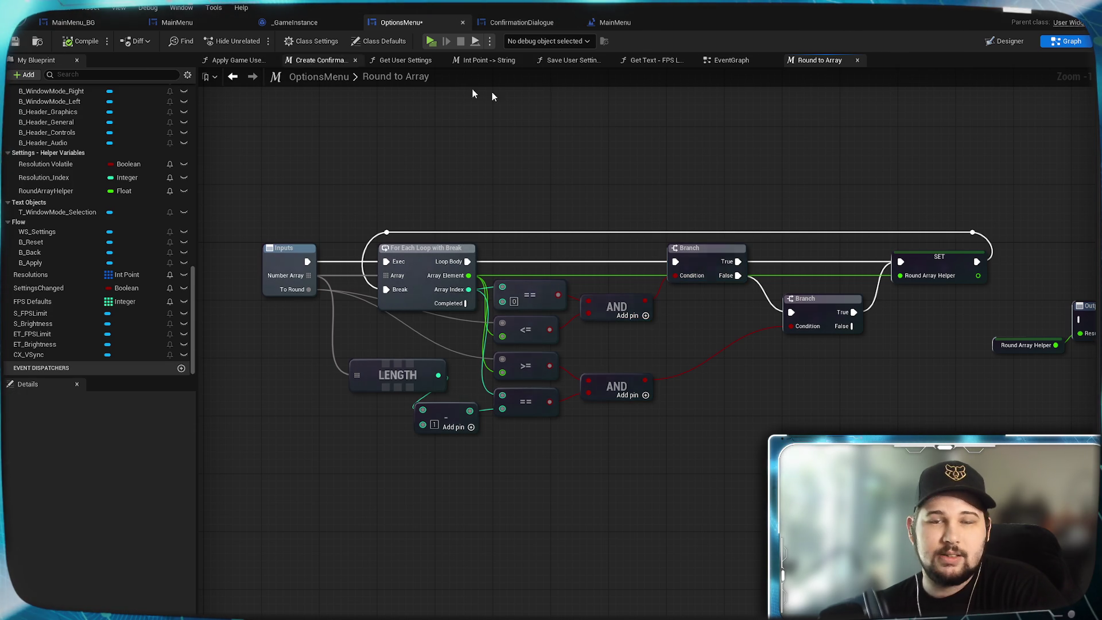
left_click_drag(708, 152, 687, 146)
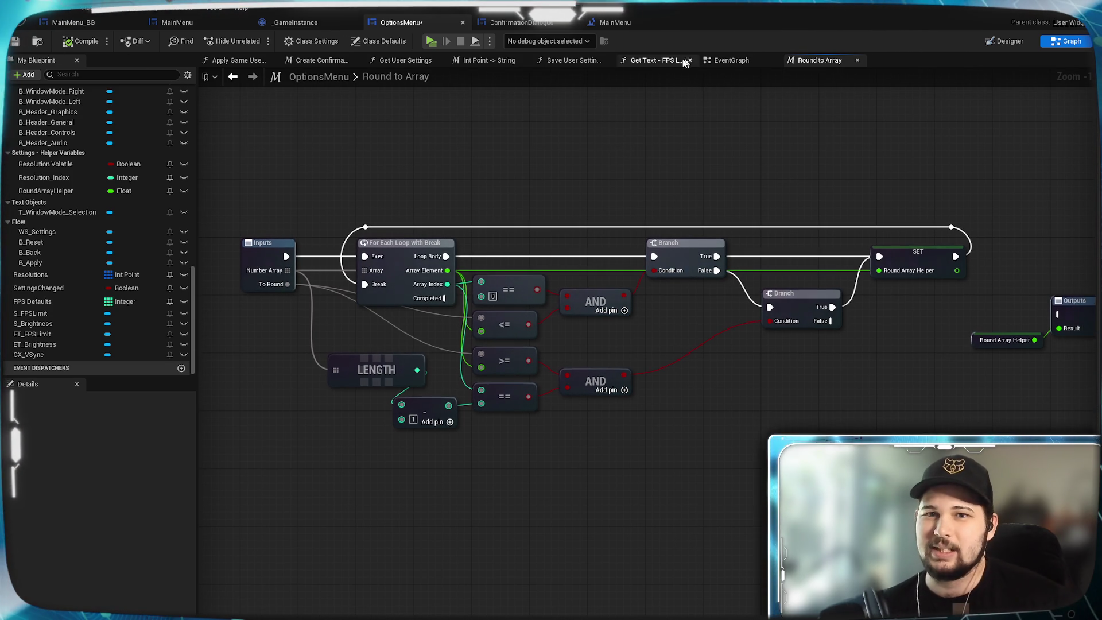
left_click(431, 41)
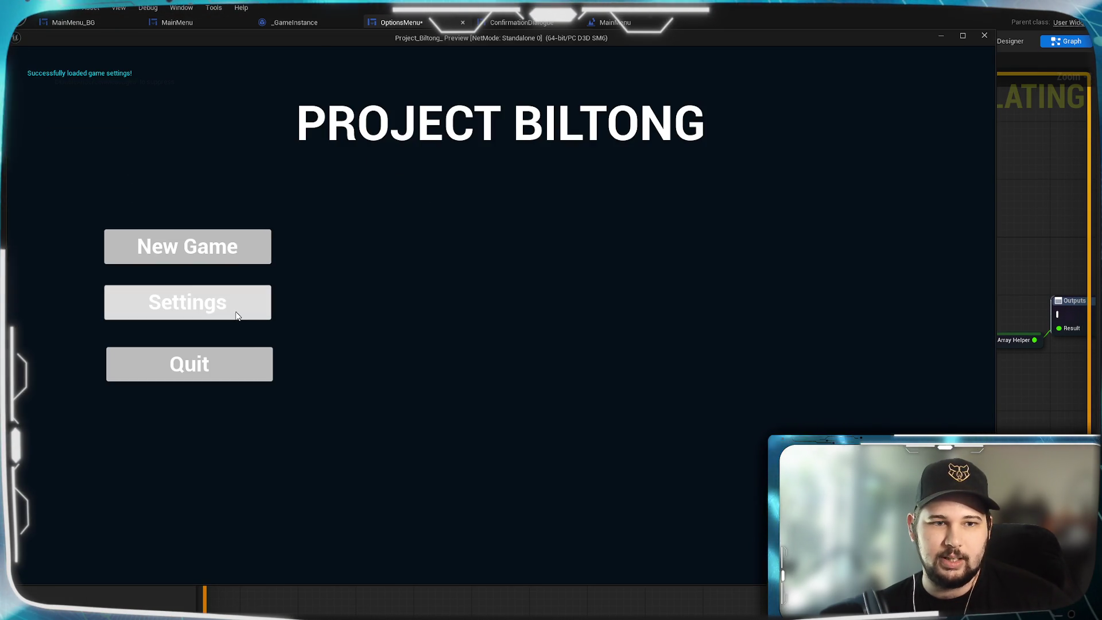
left_click(237, 315)
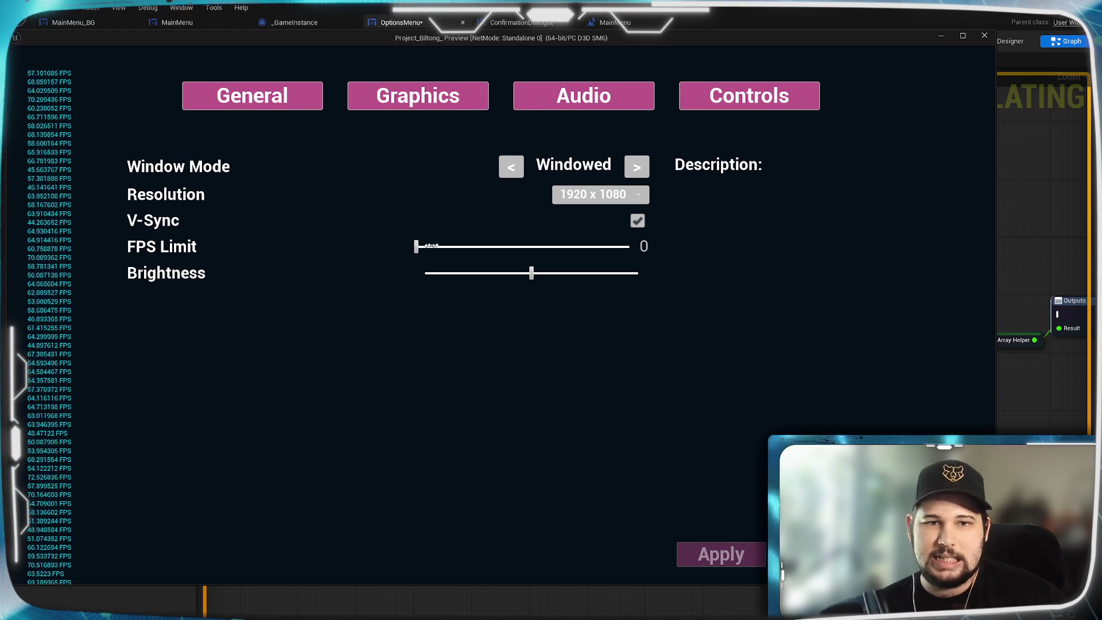
- Drag the FPS Limit slider up from 0, leave settings without applying, and quit the preview
left_click_drag(418, 248, 476, 245)
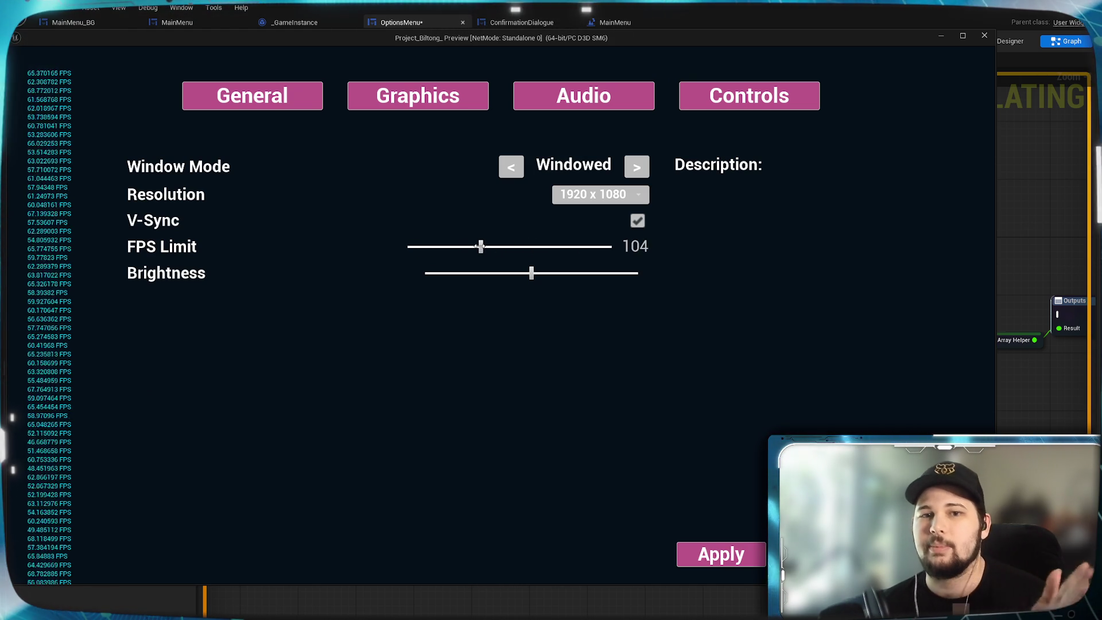
mouse_move(471, 245)
left_mouse_down()
mouse_move(423, 246)
mouse_move(554, 248)
mouse_move(431, 246)
mouse_move(527, 247)
left_mouse_up()
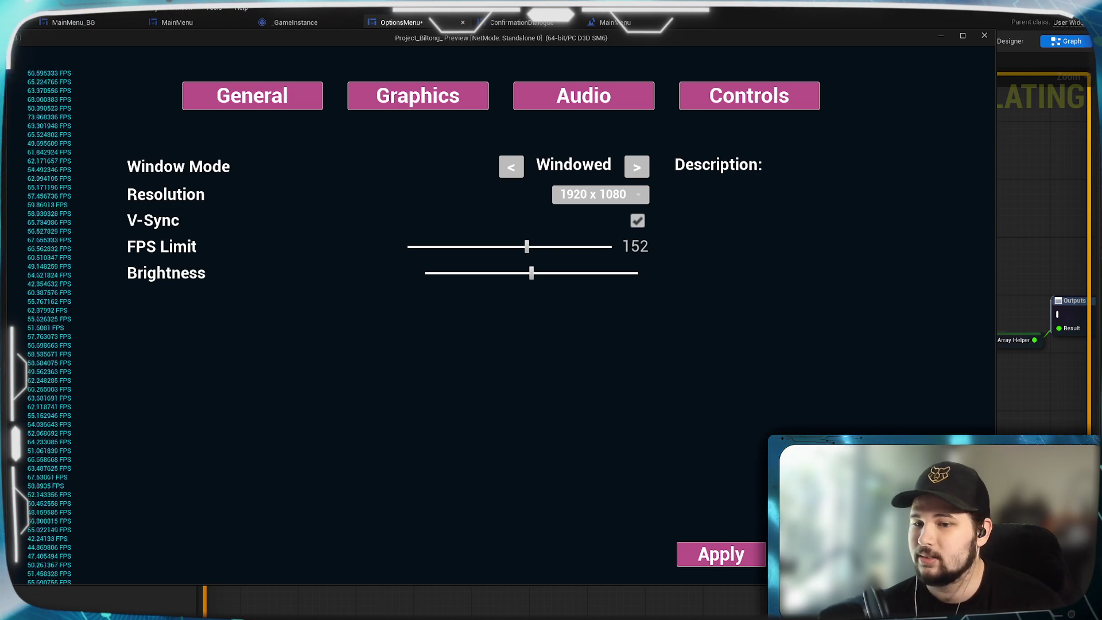
key("Escape")
left_click(453, 351)
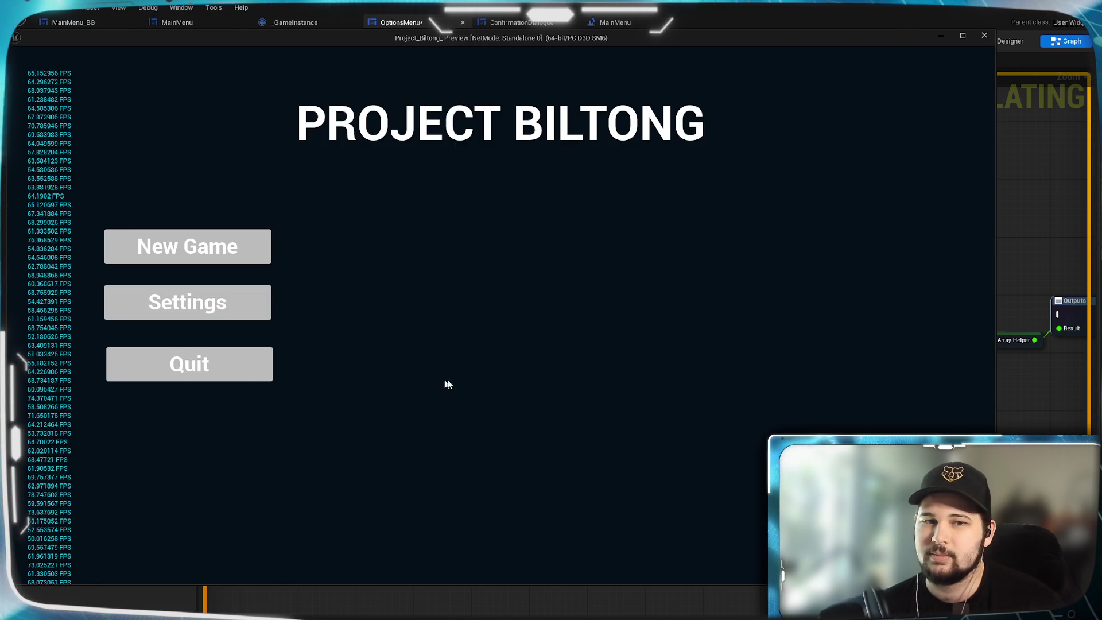
left_click(198, 363)
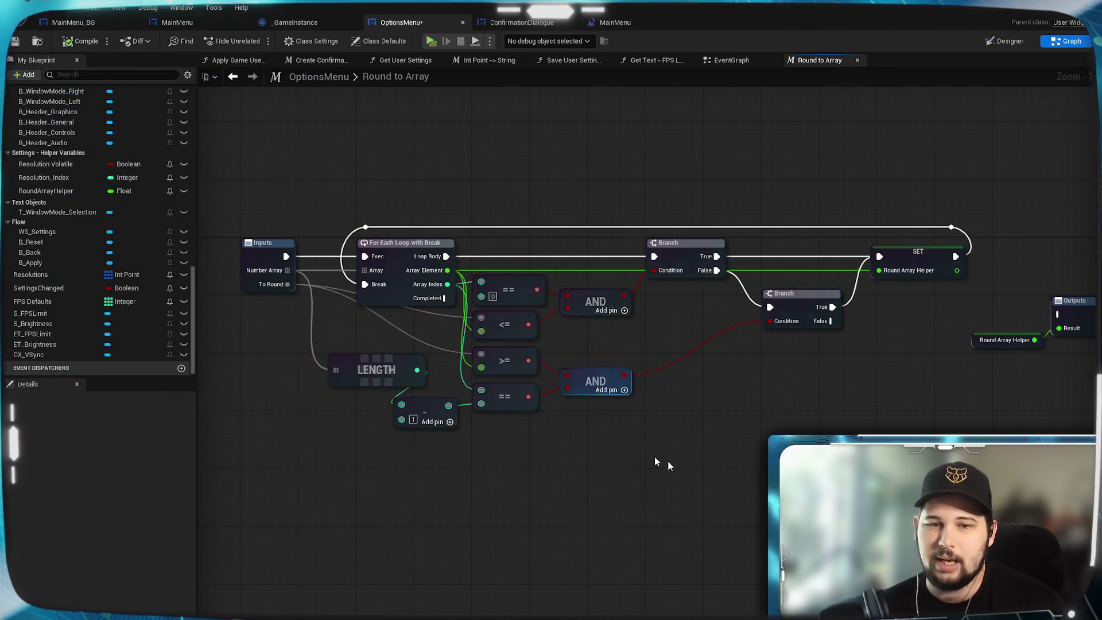
- Save the OptionsMenu blueprint
left_click(15, 40)
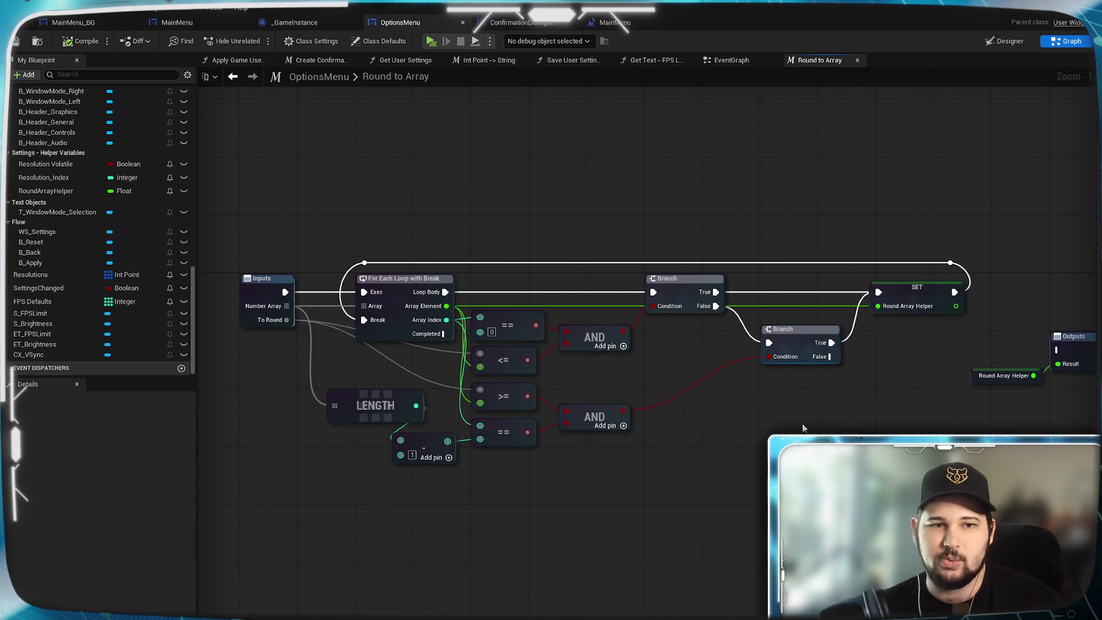
left_click_drag(803, 393, 774, 394)
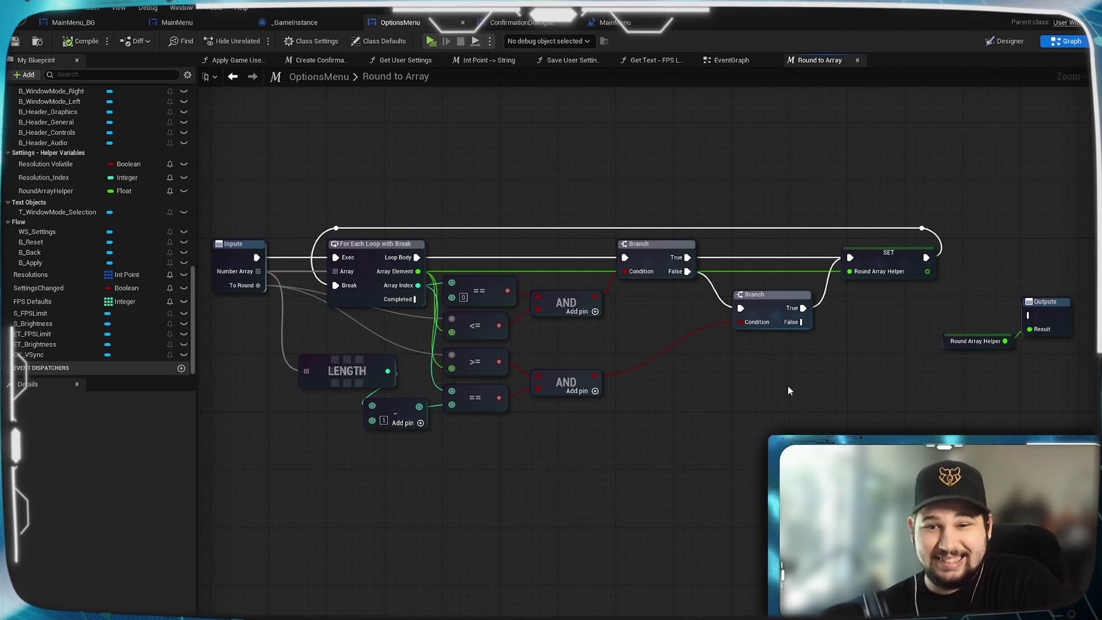
scroll(769, 386, "up", 1)
scroll(791, 399, "down", 1)
scroll(780, 393, "up", 1)
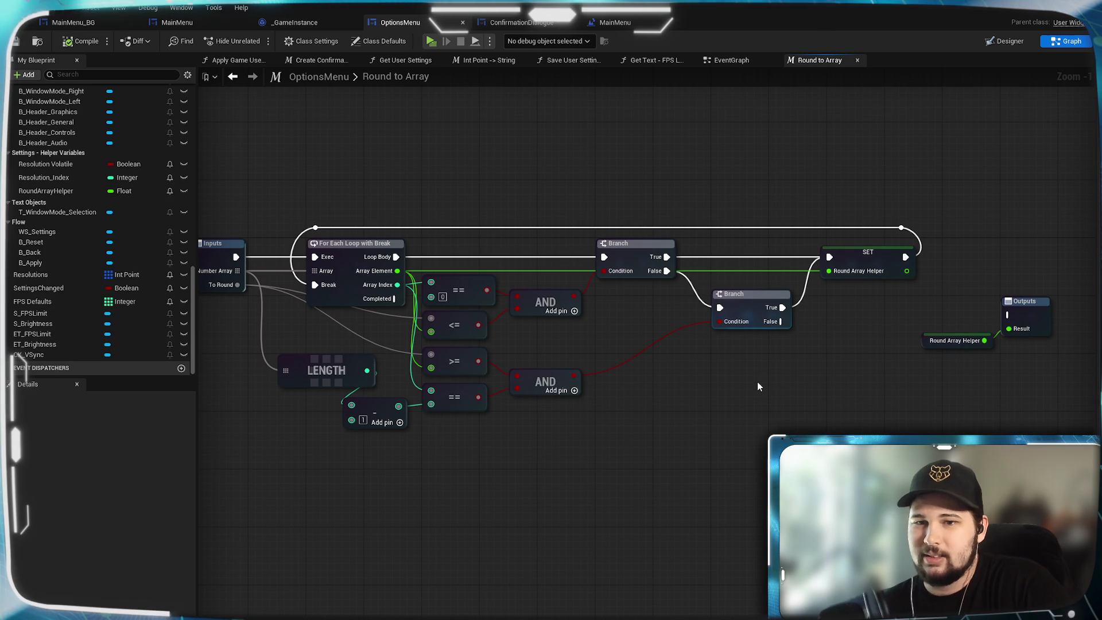
scroll(752, 383, "down", 1)
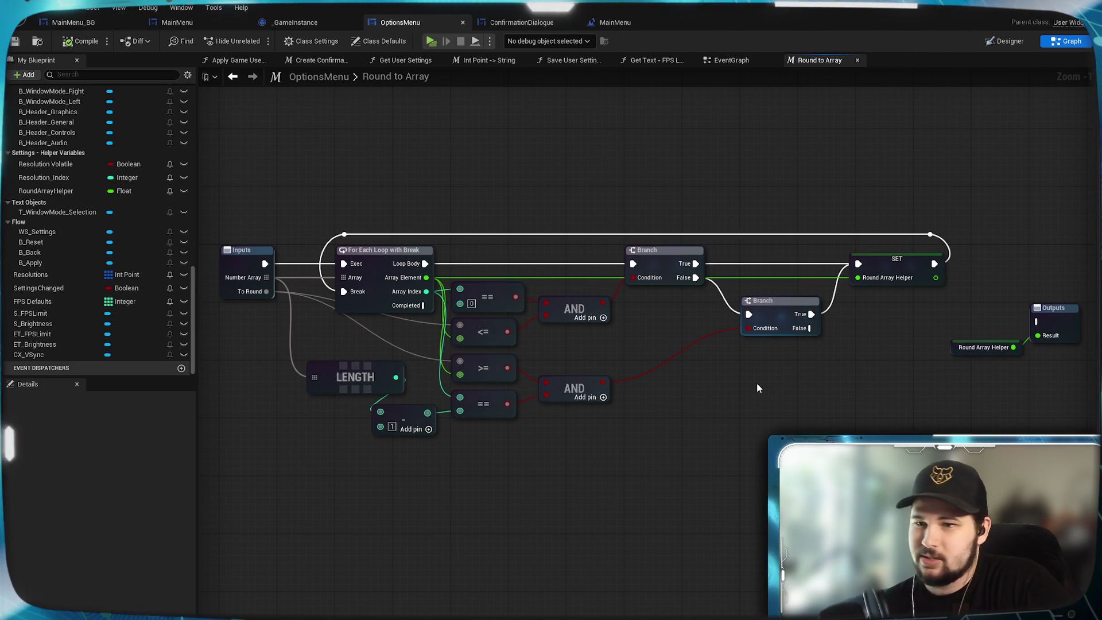
scroll(755, 383, "up", 1)
- Nudge the second Branch node into alignment with the graph
mouse_move(779, 359)
left_mouse_down()
mouse_move(718, 336)
mouse_move(587, 327)
mouse_move(680, 271)
mouse_move(772, 388)
mouse_move(738, 400)
mouse_move(768, 402)
left_mouse_up()
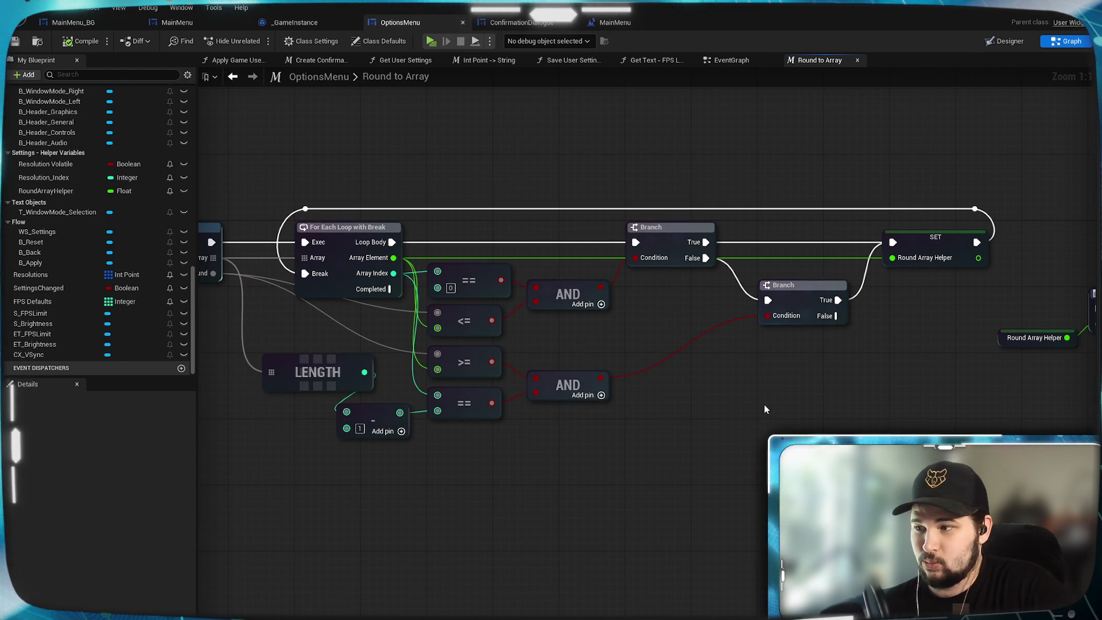
mouse_move(777, 358)
left_mouse_down()
mouse_move(729, 362)
mouse_move(721, 419)
left_mouse_up()
left_click_drag(738, 354, 729, 346)
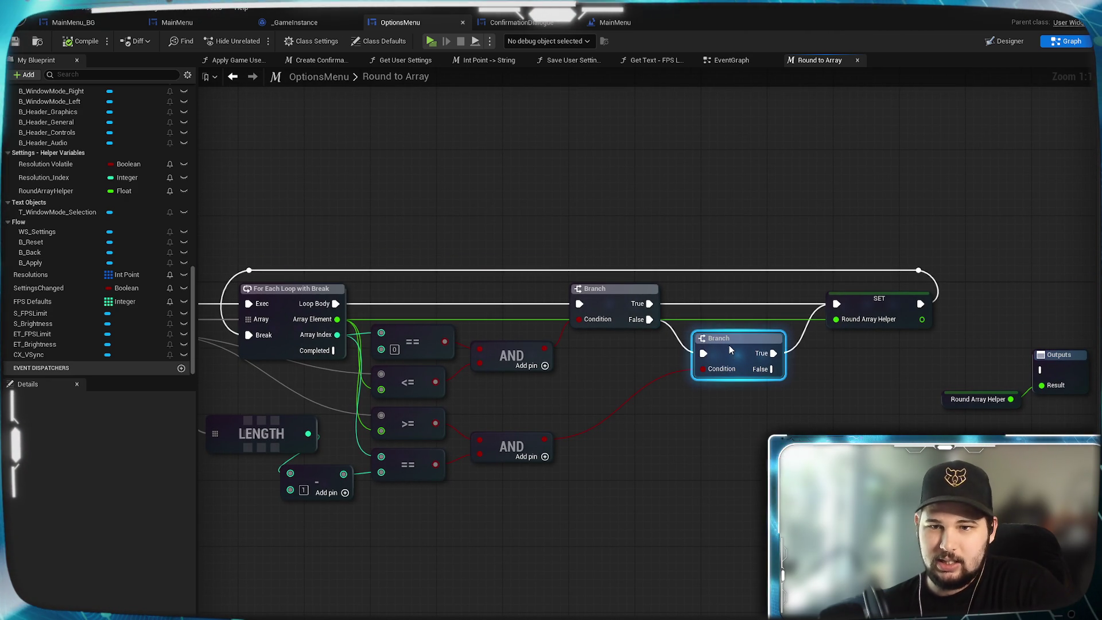
left_click(617, 475)
- Save the blueprint again with Ctrl+S and bring the Outputs node into view
left_click_drag(616, 476, 815, 418)
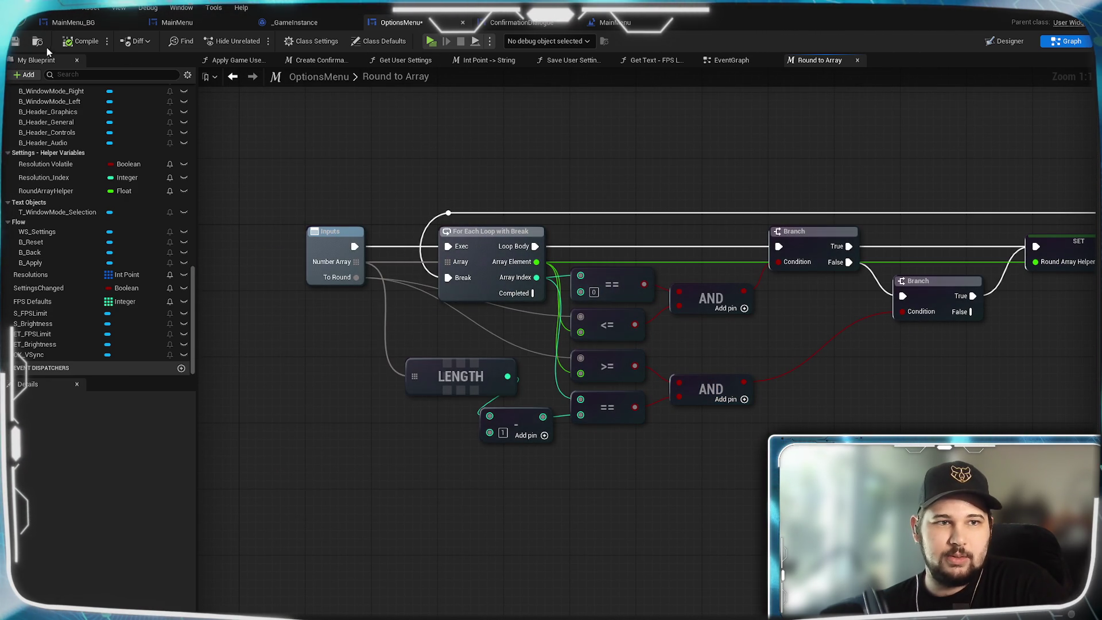
key("ctrl+s")
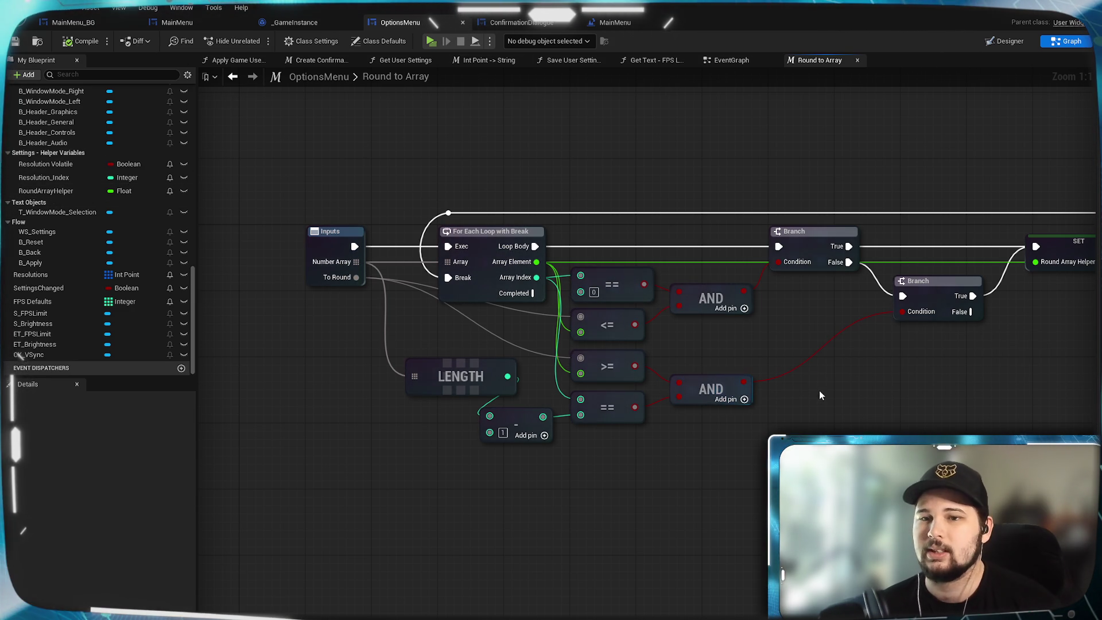
mouse_move(779, 342)
left_mouse_down()
mouse_move(789, 335)
mouse_move(756, 355)
left_mouse_up()
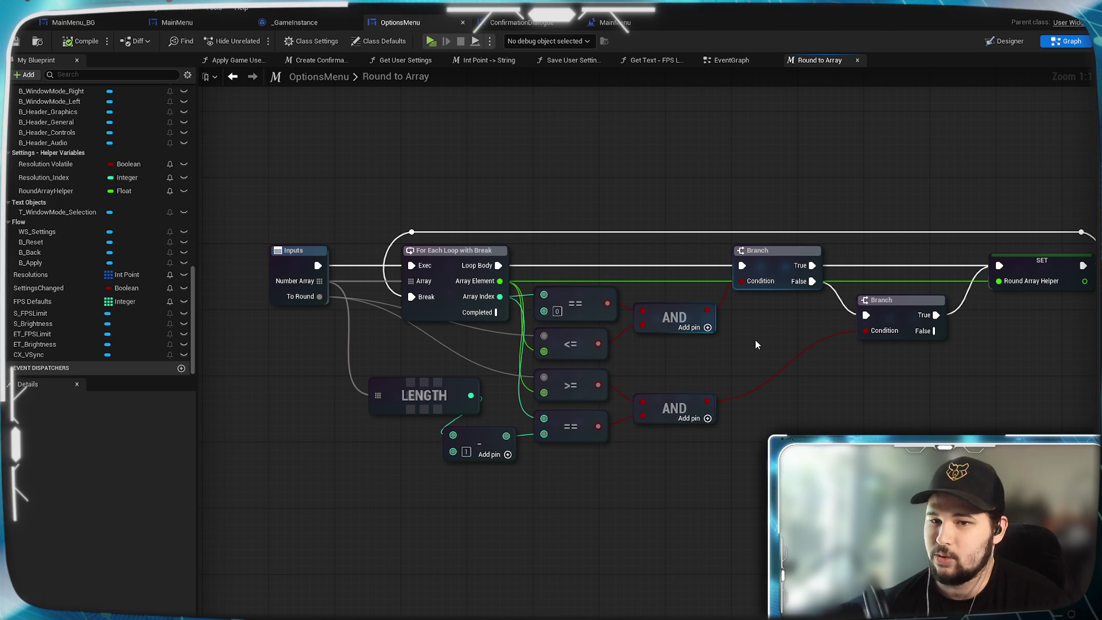
mouse_move(755, 340)
left_mouse_down()
mouse_move(733, 401)
mouse_move(756, 391)
mouse_move(860, 409)
left_mouse_up()
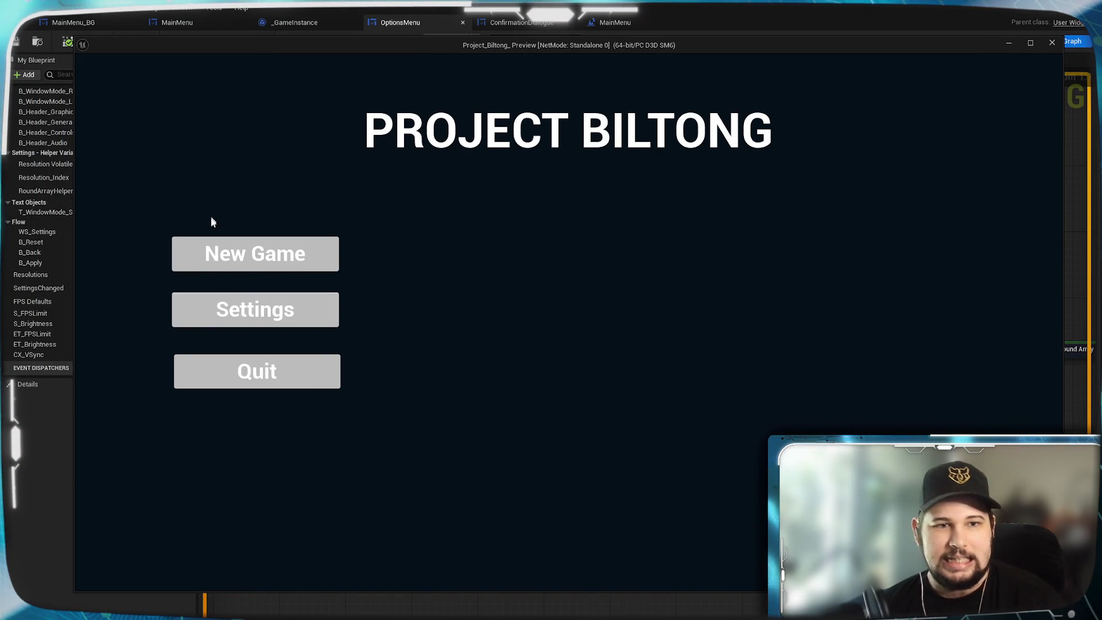
- Open the game's settings and drag the FPS Limit slider through 187, 149 and 101
left_click(224, 319)
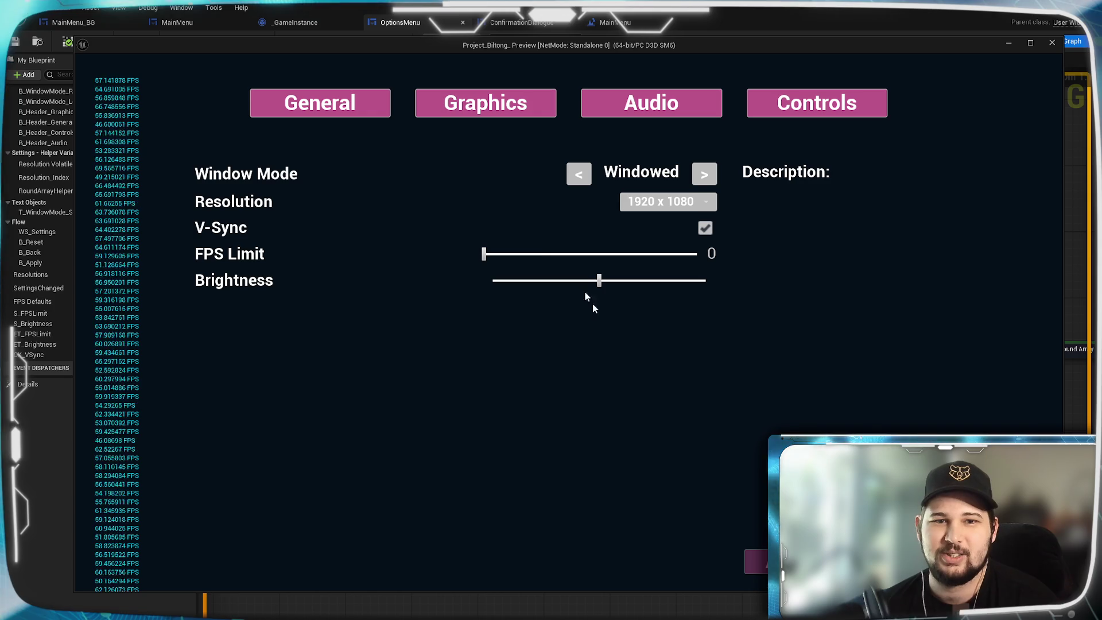
left_click_drag(491, 256, 631, 255)
mouse_move(504, 254)
left_mouse_down()
mouse_move(635, 252)
mouse_move(560, 254)
left_mouse_up()
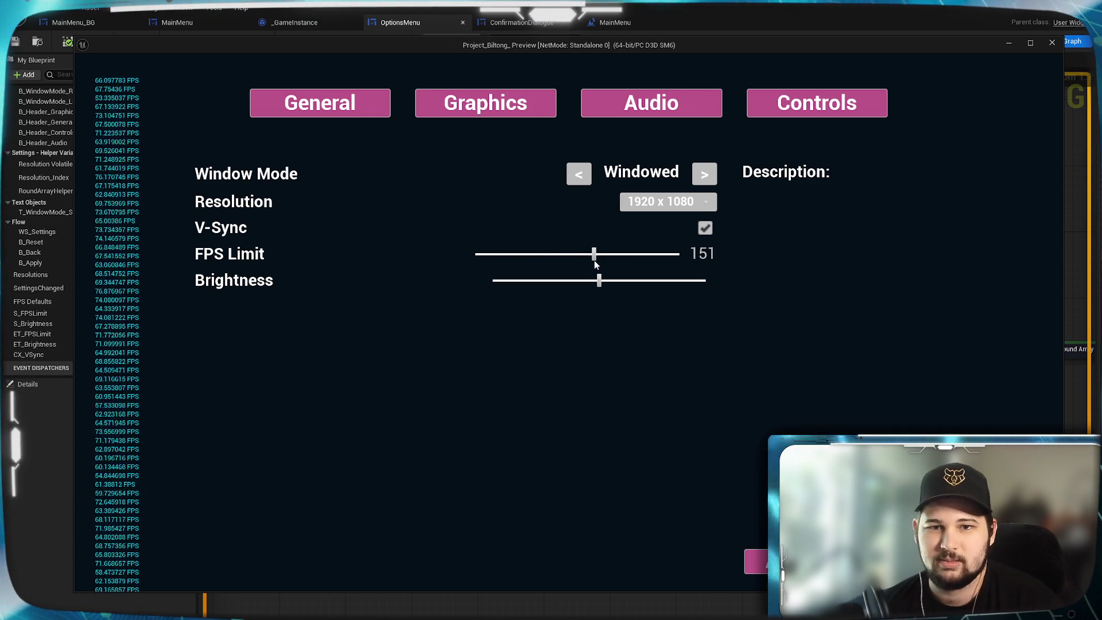
mouse_move(594, 261)
left_mouse_down()
mouse_move(646, 254)
mouse_move(544, 253)
left_mouse_up()
left_click_drag(623, 264, 545, 254)
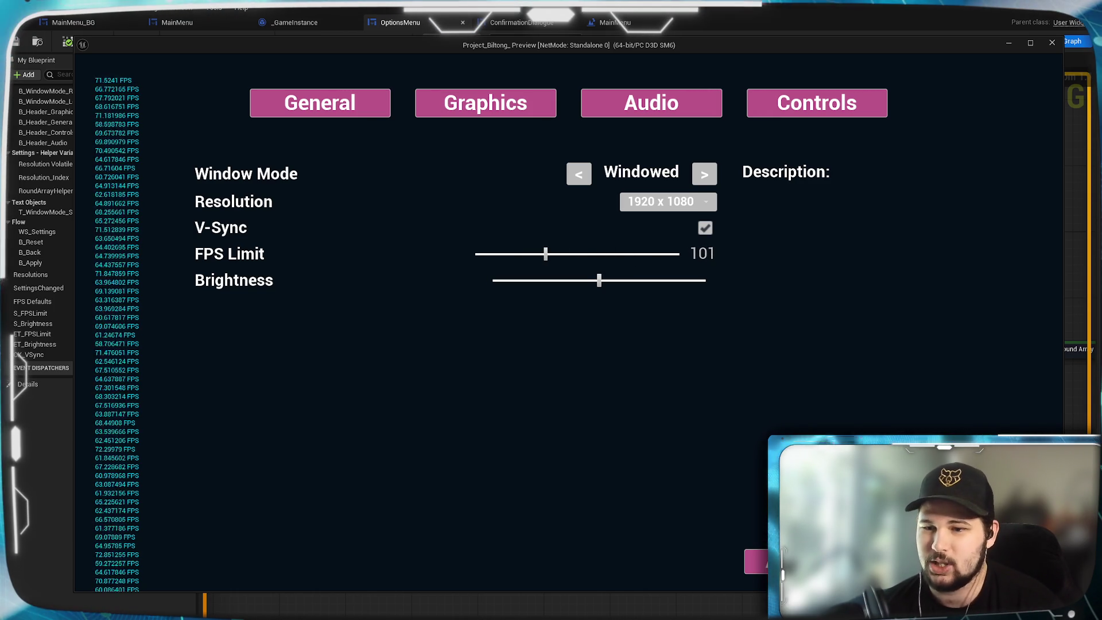
- Leave settings, confirm discarding the changes, and close the game preview
left_click(757, 562)
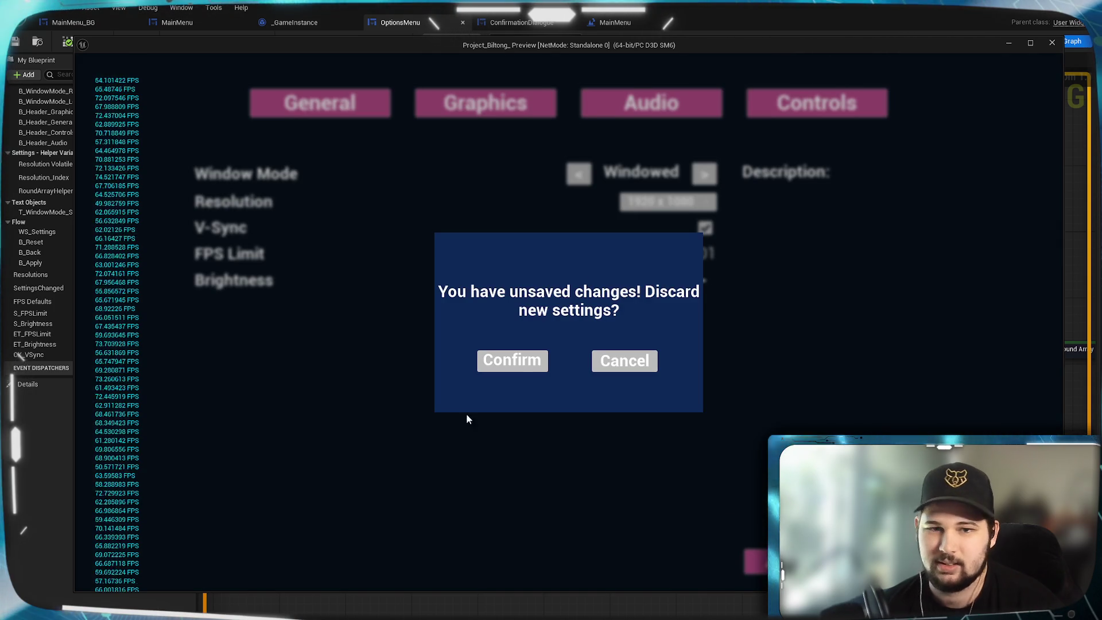
left_click(512, 359)
left_click(223, 375)
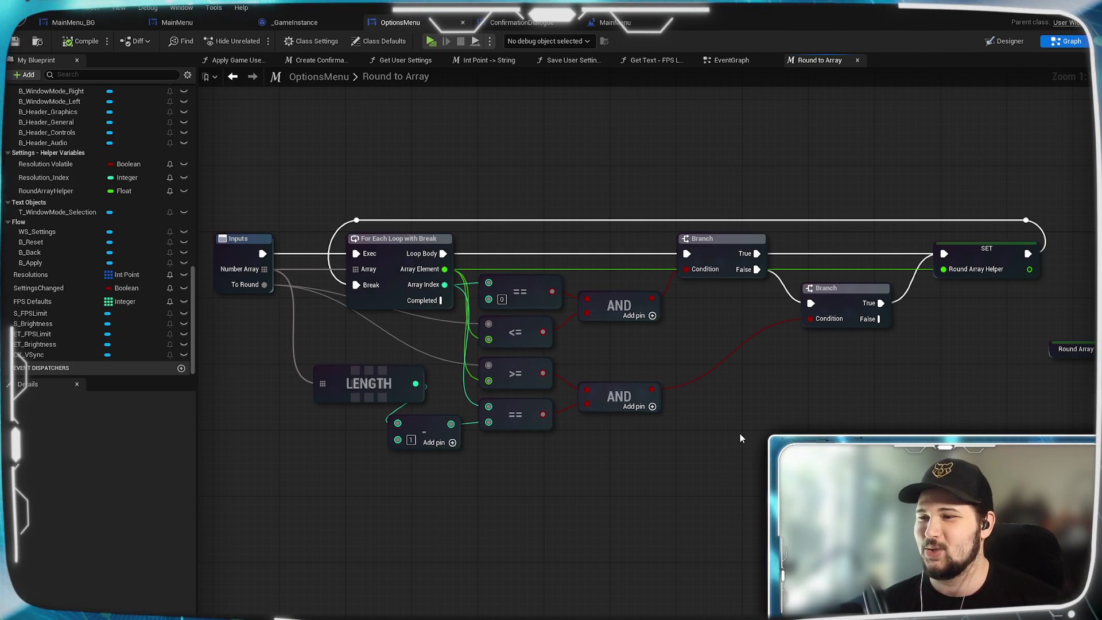
- Review the Inputs, Outputs and Round Array Helper nodes, then save with Ctrl+S
left_click_drag(735, 428, 662, 449)
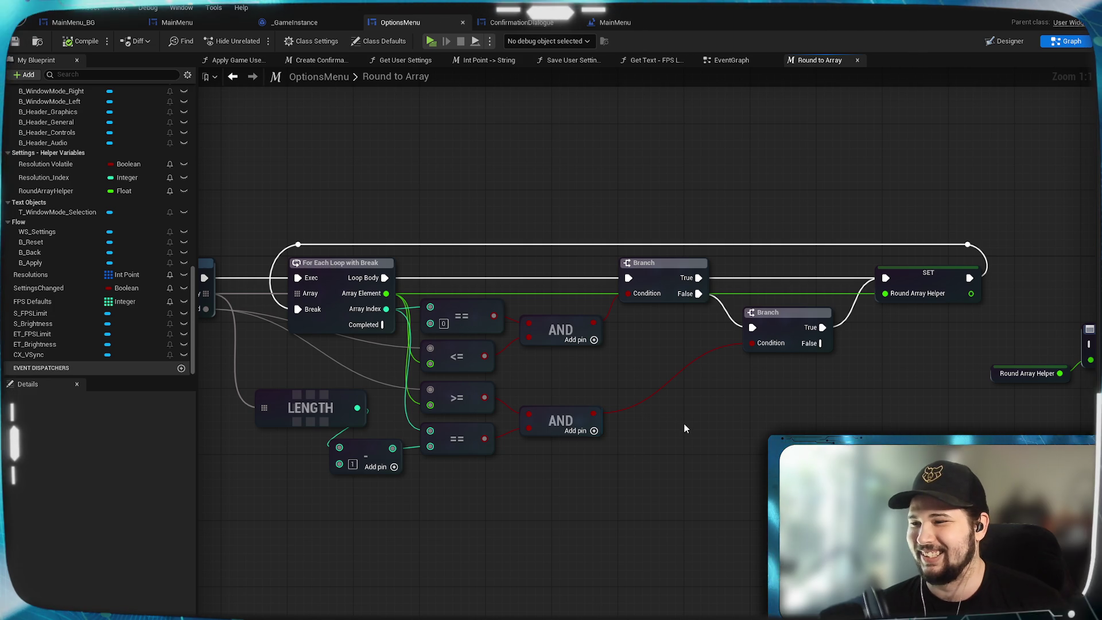
mouse_move(646, 439)
left_mouse_down()
mouse_move(640, 467)
mouse_move(721, 458)
mouse_move(737, 467)
mouse_move(617, 460)
mouse_move(484, 482)
left_mouse_up()
mouse_move(915, 396)
left_mouse_down()
mouse_move(1073, 319)
mouse_move(978, 407)
left_mouse_up()
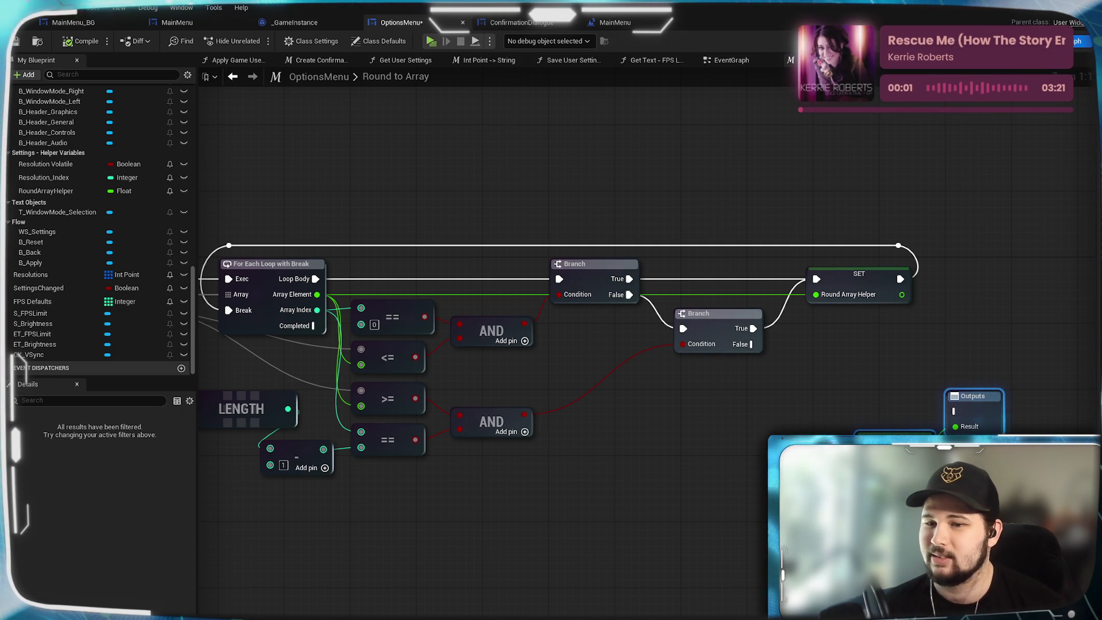
left_click(893, 407)
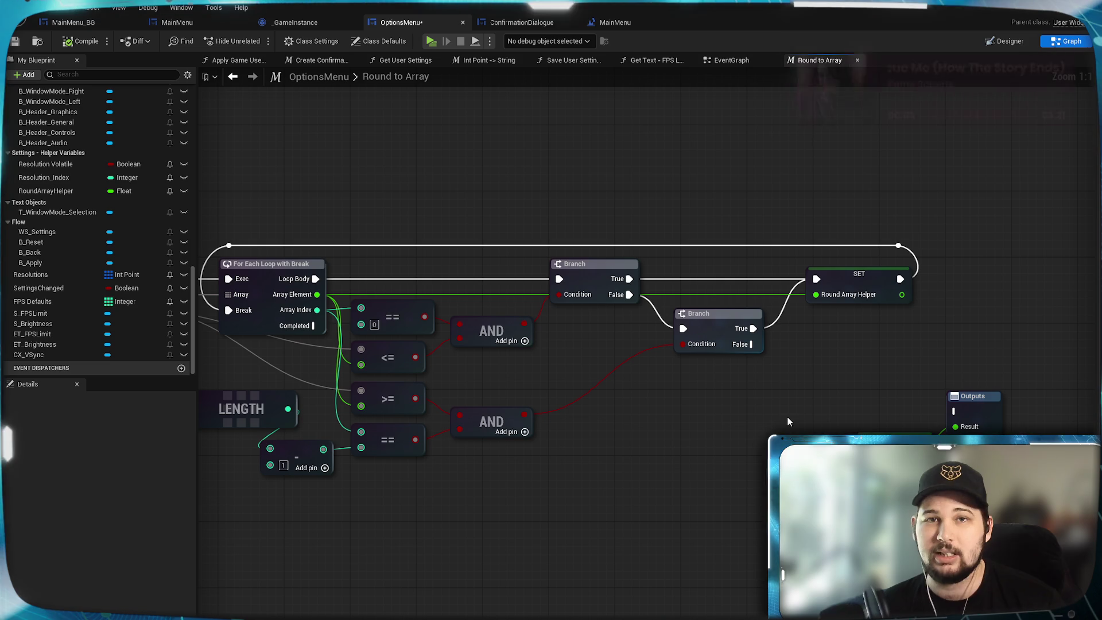
left_click_drag(819, 419, 824, 403)
left_click_drag(718, 386, 722, 354)
key("ctrl+s")
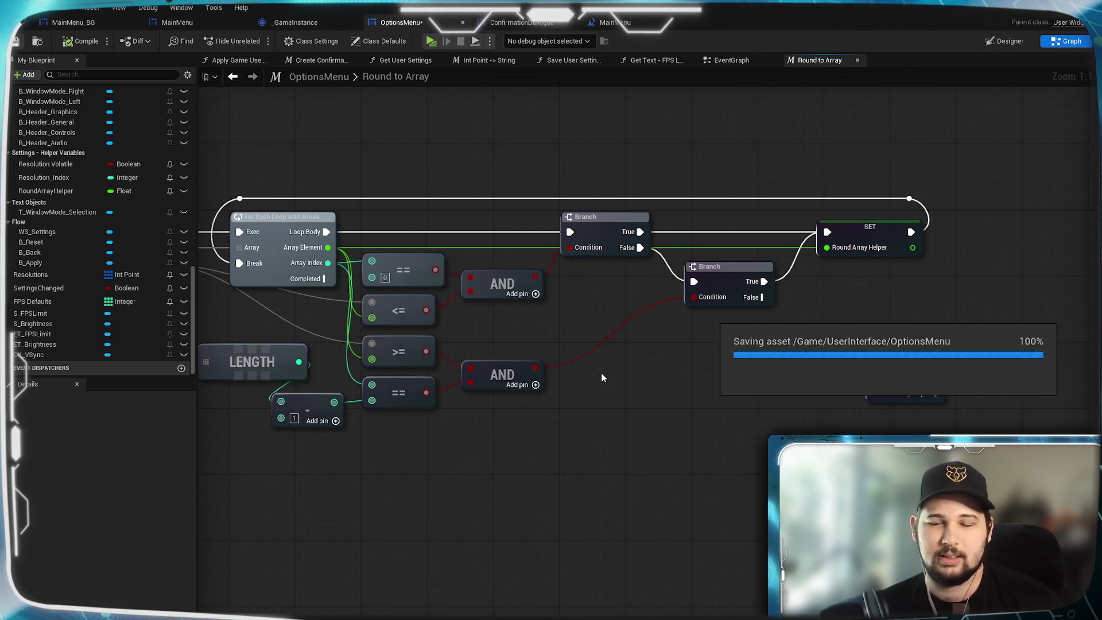
- Drag the Outputs node and Round Array Helper getter further right, then pan back toward the Branches
mouse_move(526, 430)
left_mouse_down()
mouse_move(640, 414)
mouse_move(597, 441)
mouse_move(629, 441)
mouse_move(664, 423)
mouse_move(653, 425)
left_mouse_up()
left_click_drag(826, 429, 810, 421)
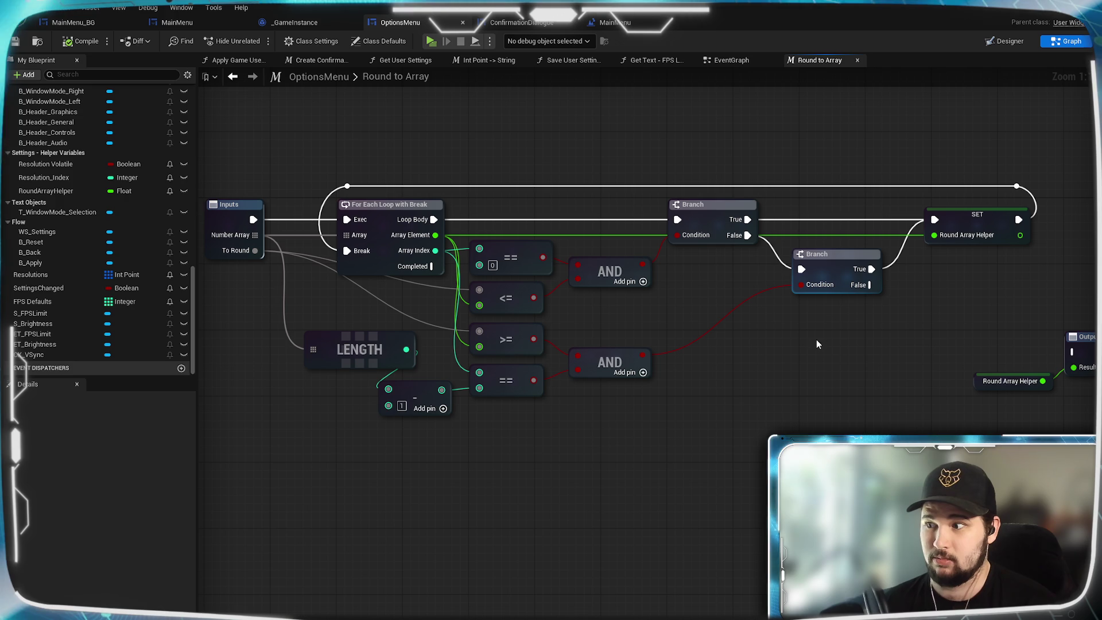
left_click_drag(814, 343, 619, 321)
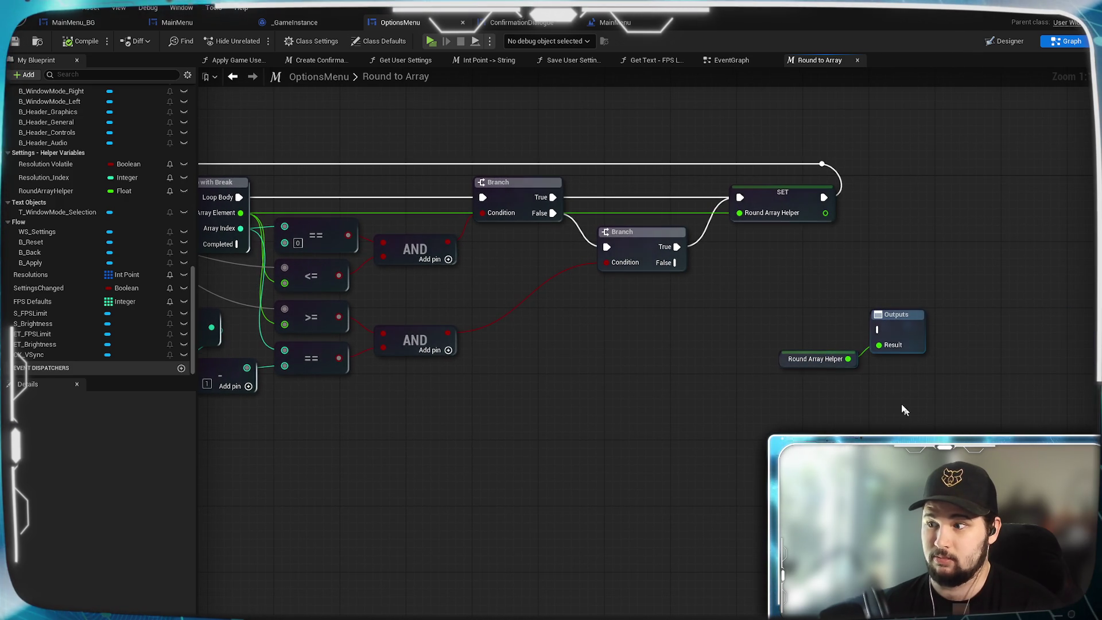
left_click_drag(899, 329, 1076, 329)
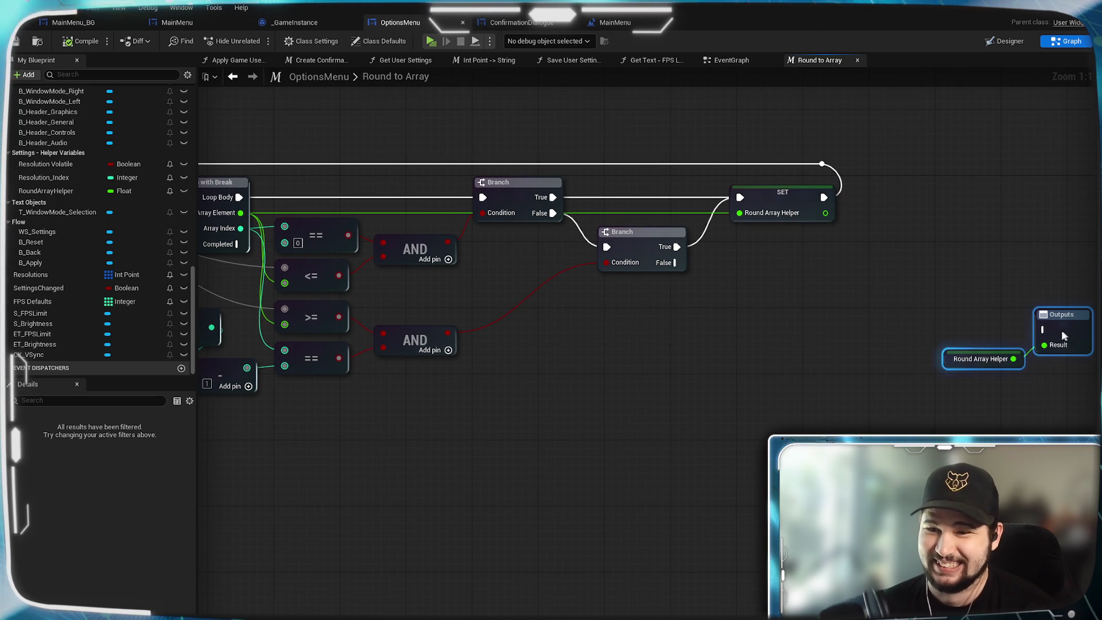
mouse_move(607, 358)
left_mouse_down()
mouse_move(683, 385)
mouse_move(743, 387)
mouse_move(654, 410)
mouse_move(665, 387)
mouse_move(526, 347)
mouse_move(593, 384)
left_mouse_up()
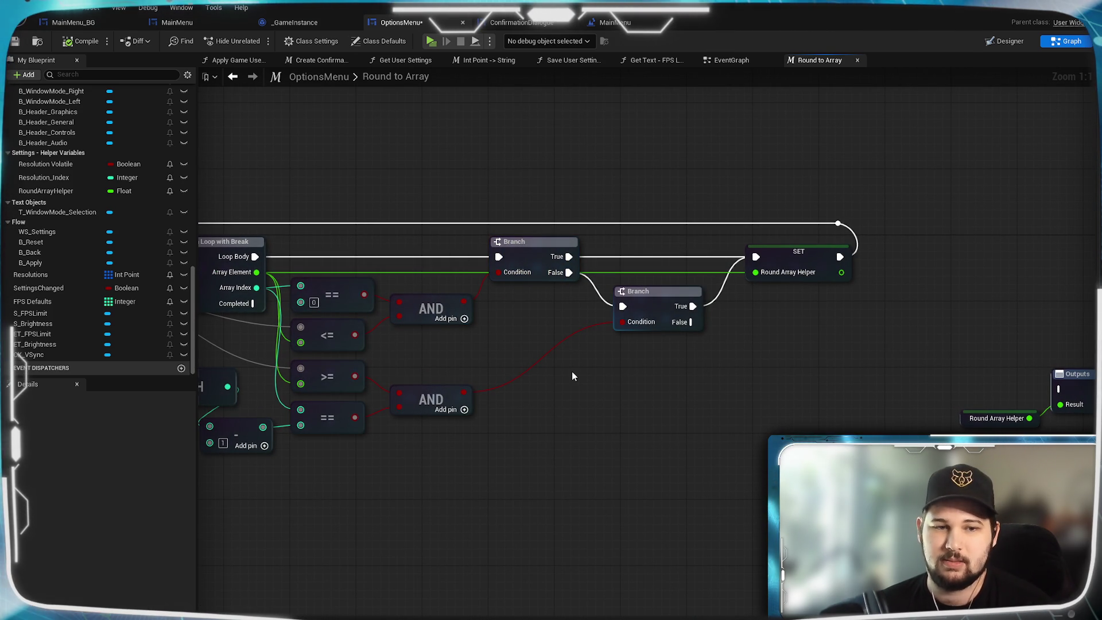
mouse_move(571, 371)
left_mouse_down()
mouse_move(558, 348)
mouse_move(583, 294)
left_mouse_up()
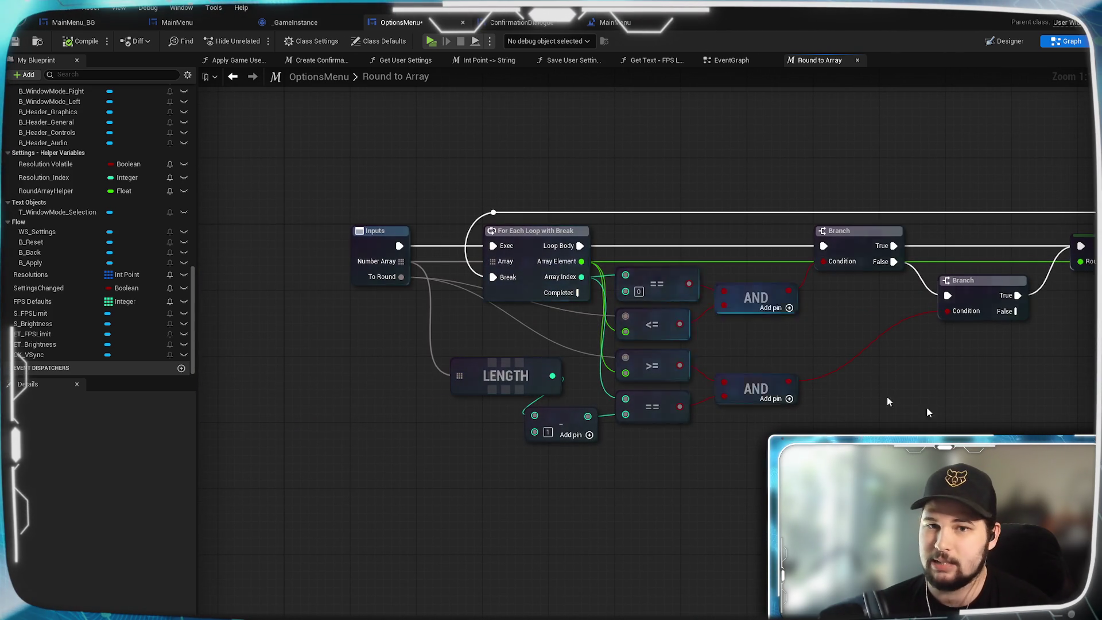
left_click_drag(737, 332, 659, 401)
left_click_drag(730, 394, 639, 368)
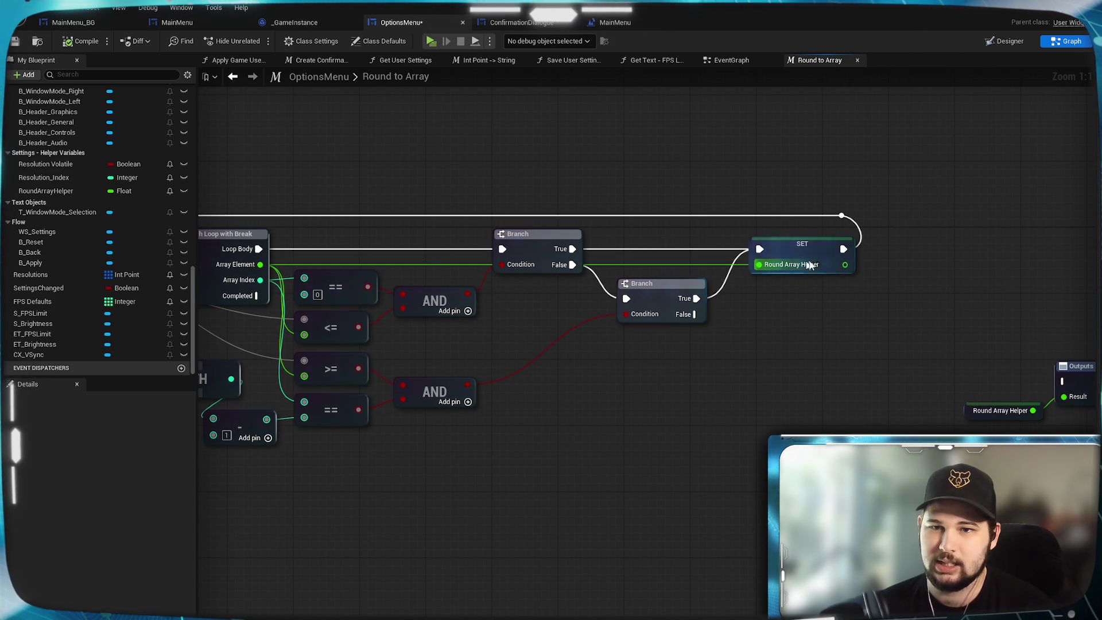
left_click_drag(713, 333, 683, 331)
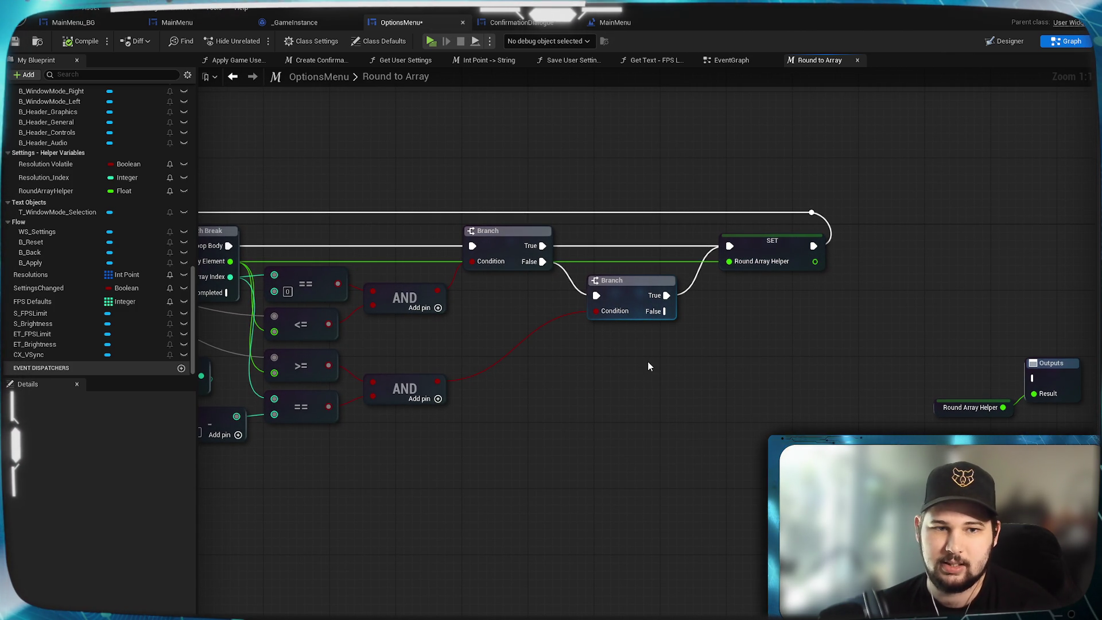
mouse_move(646, 362)
left_mouse_down()
mouse_move(620, 361)
mouse_move(566, 329)
left_mouse_up()
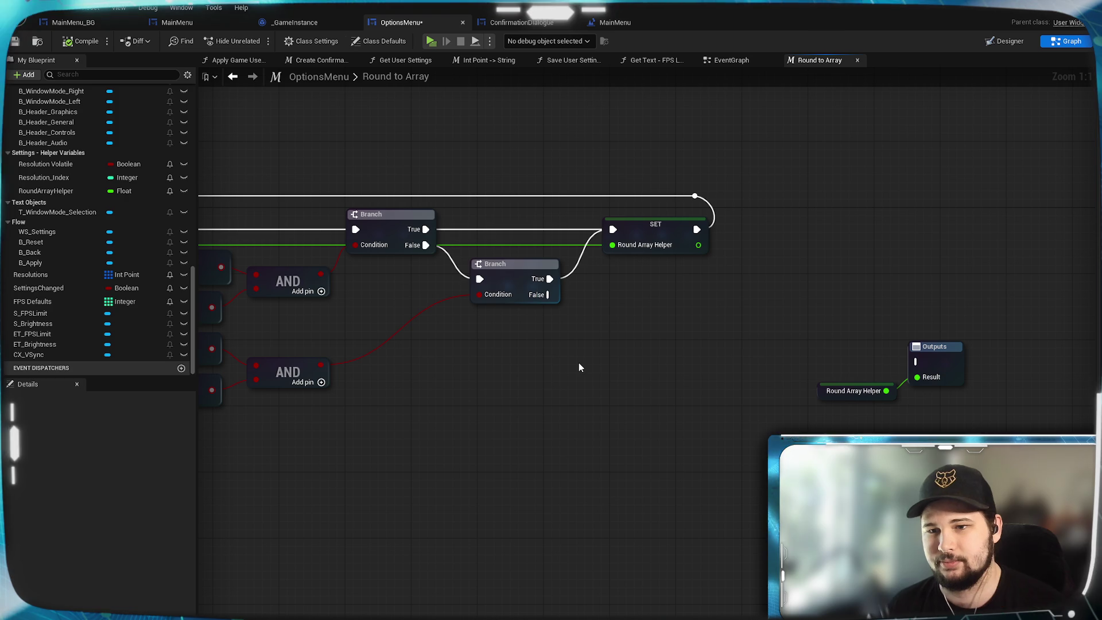
left_click_drag(466, 400, 810, 399)
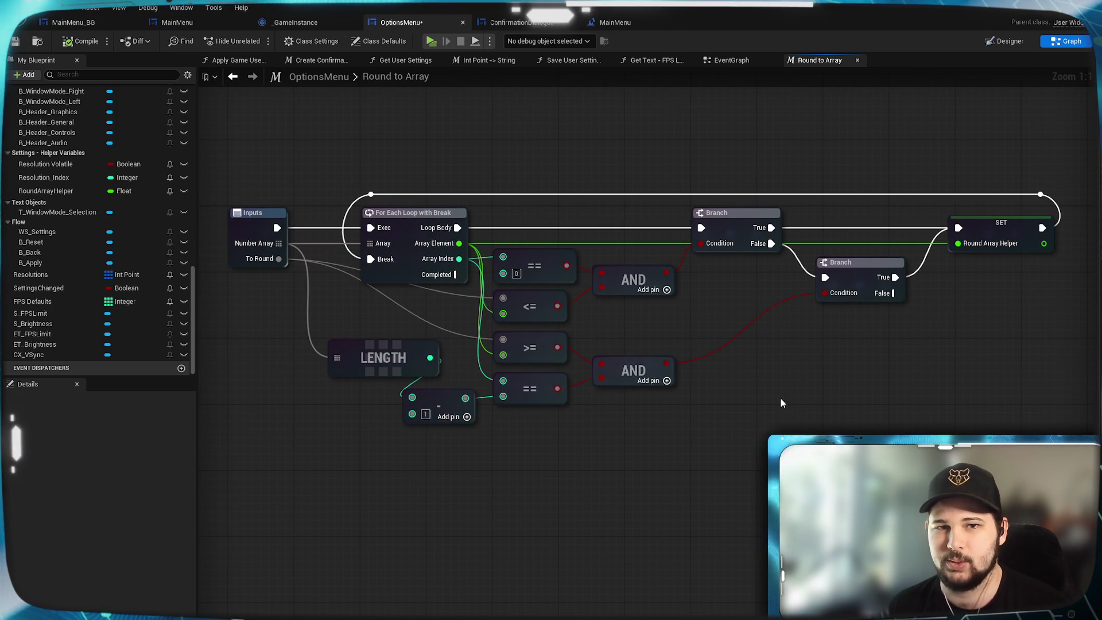
left_click_drag(931, 385, 815, 409)
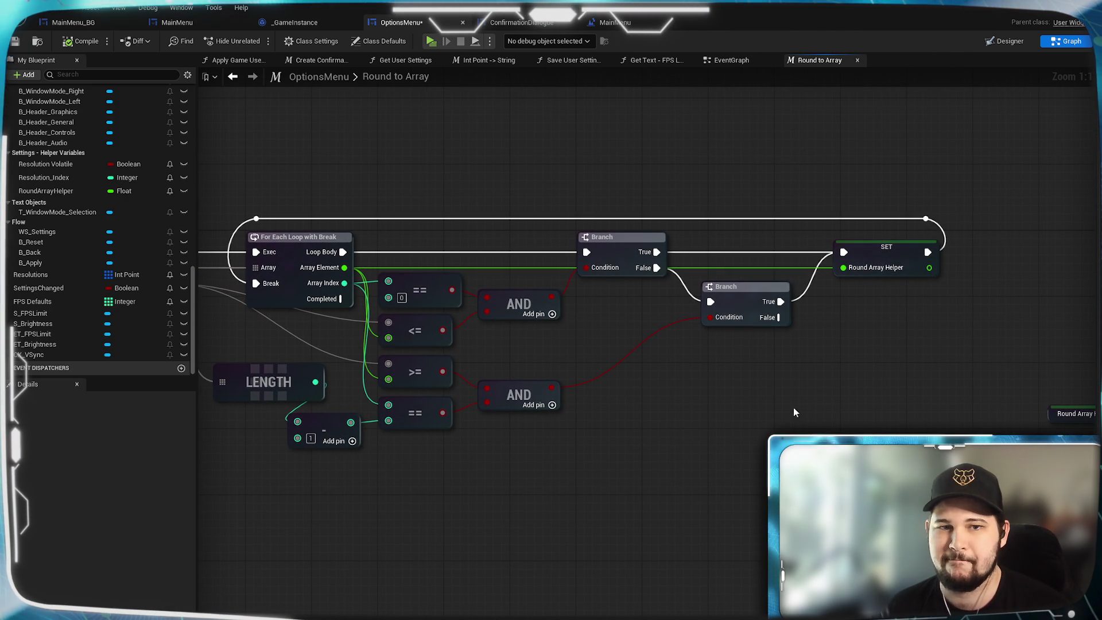
mouse_move(680, 383)
left_mouse_down()
mouse_move(669, 423)
mouse_move(625, 426)
mouse_move(674, 438)
left_mouse_up()
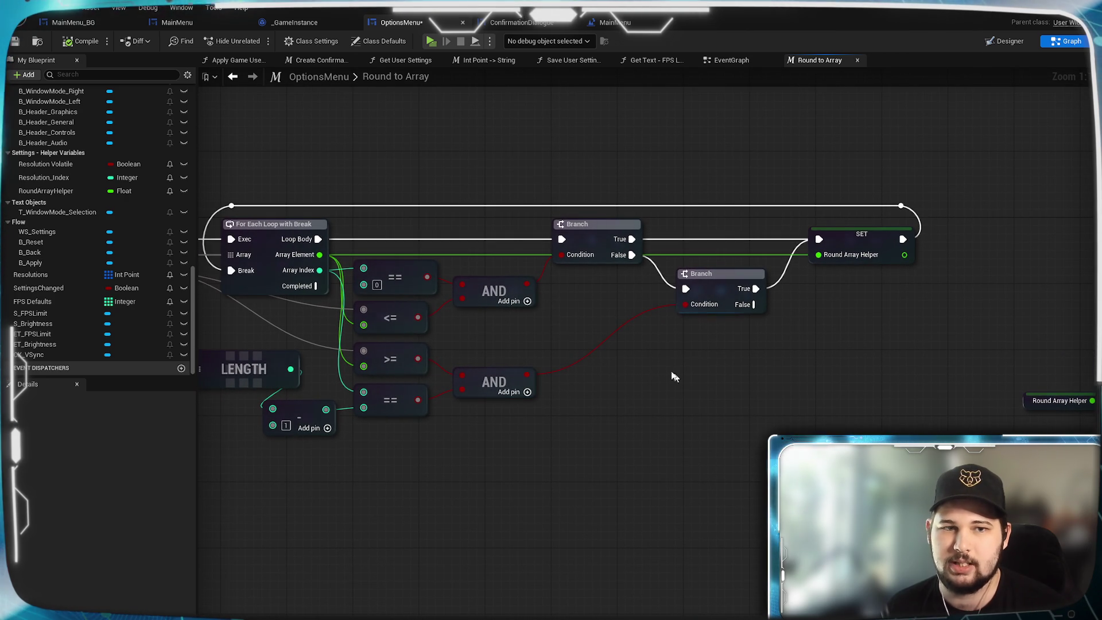
left_click_drag(352, 272, 310, 260)
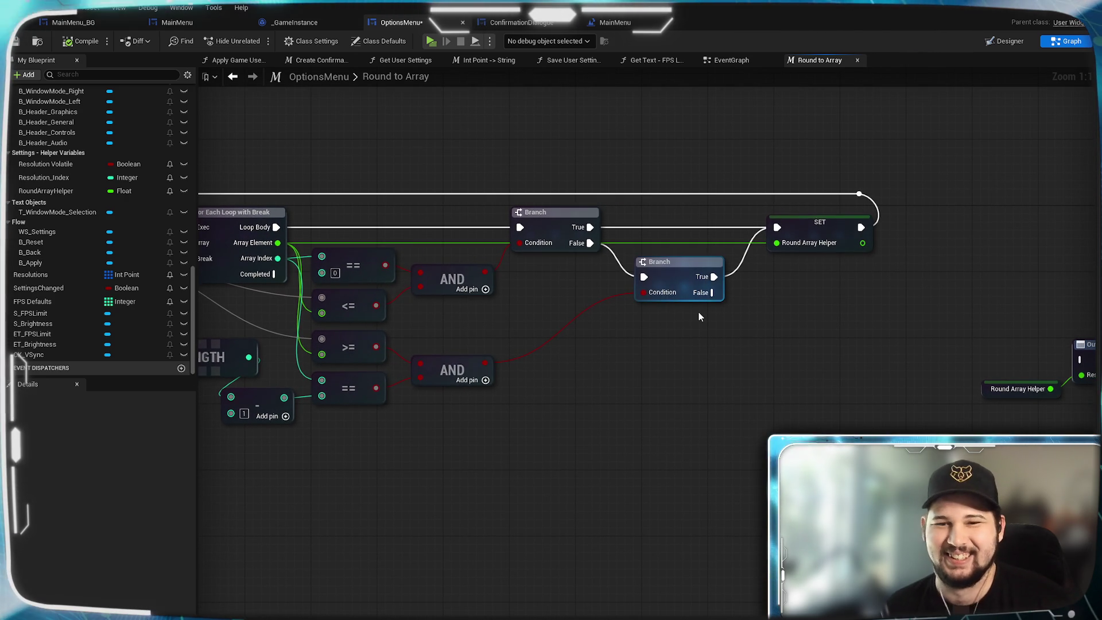
mouse_move(598, 360)
left_mouse_down()
mouse_move(771, 357)
mouse_move(745, 367)
left_mouse_up()
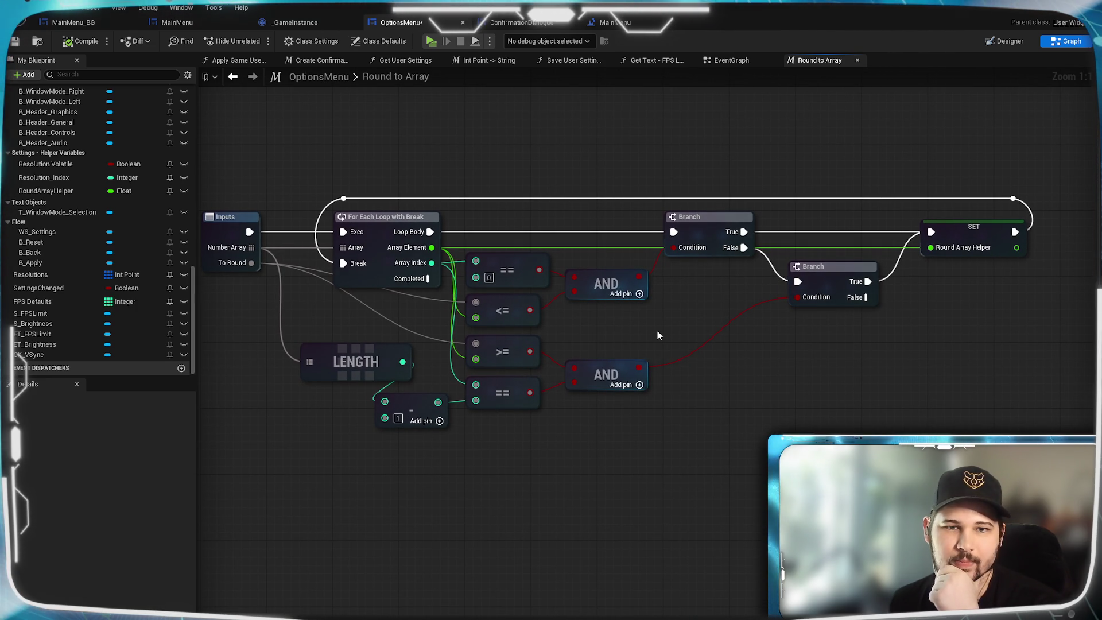
left_click_drag(656, 330, 586, 328)
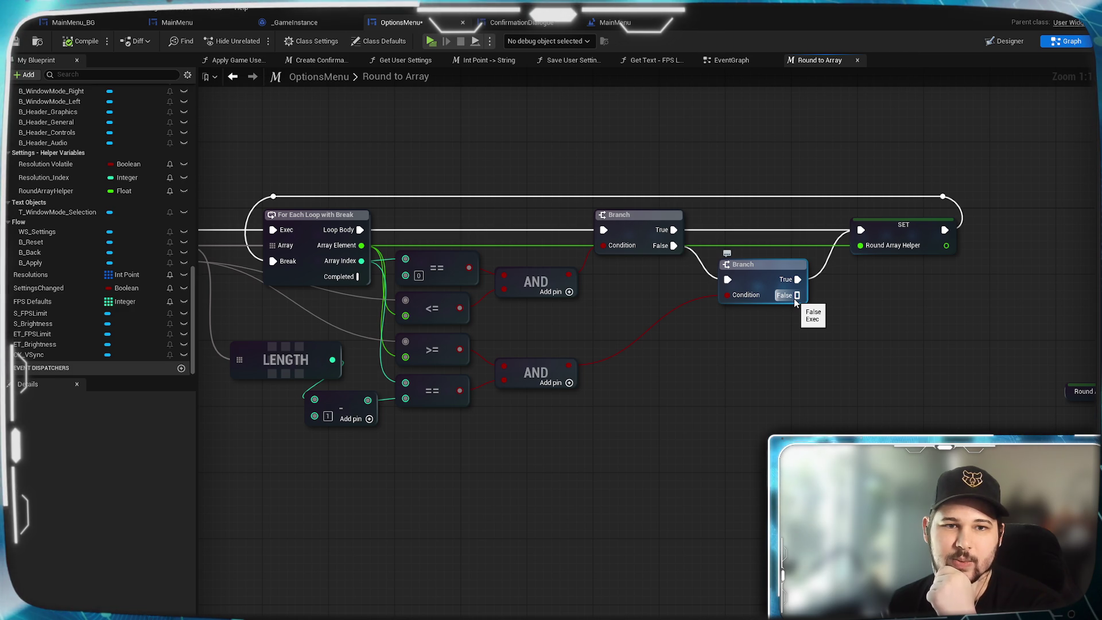
left_click_drag(796, 295, 829, 322)
left_click(908, 288)
left_click(901, 236)
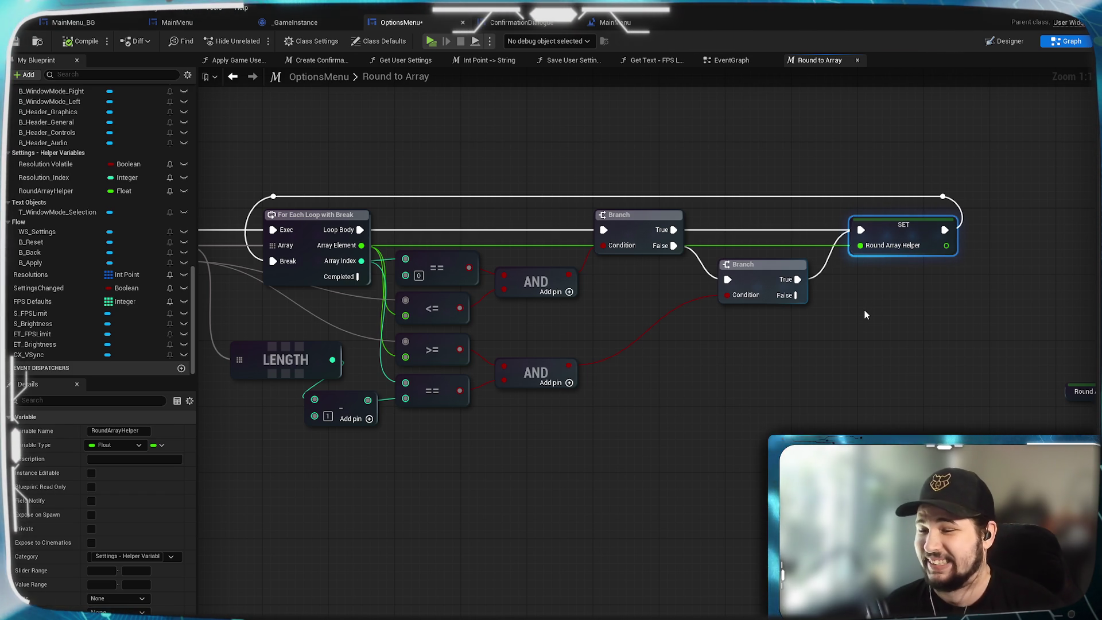
left_click(786, 361)
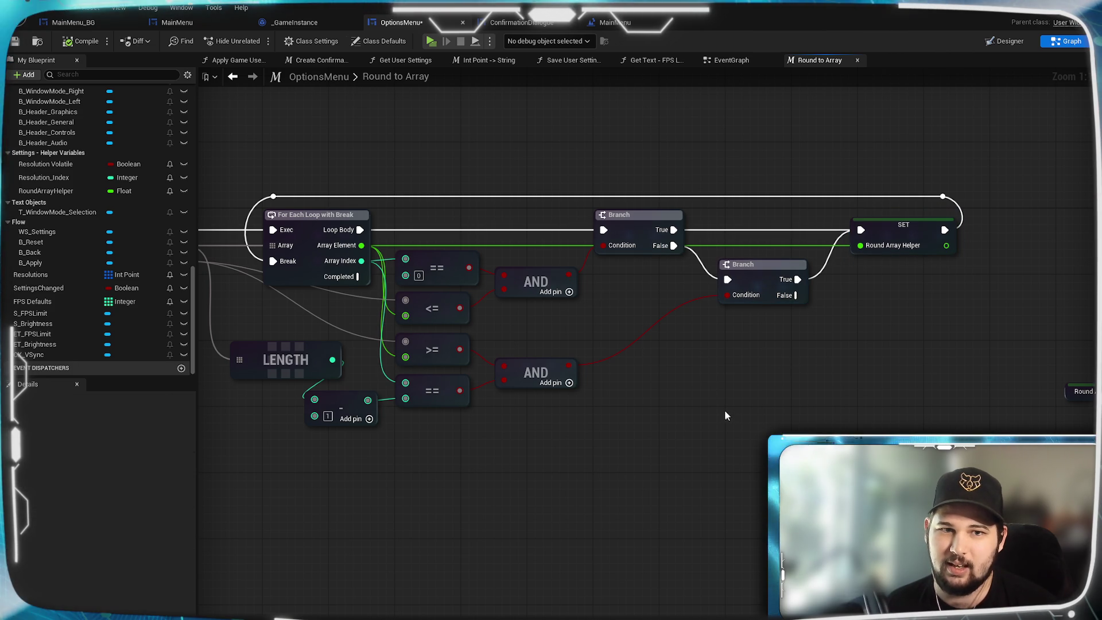
left_click_drag(748, 350, 681, 329)
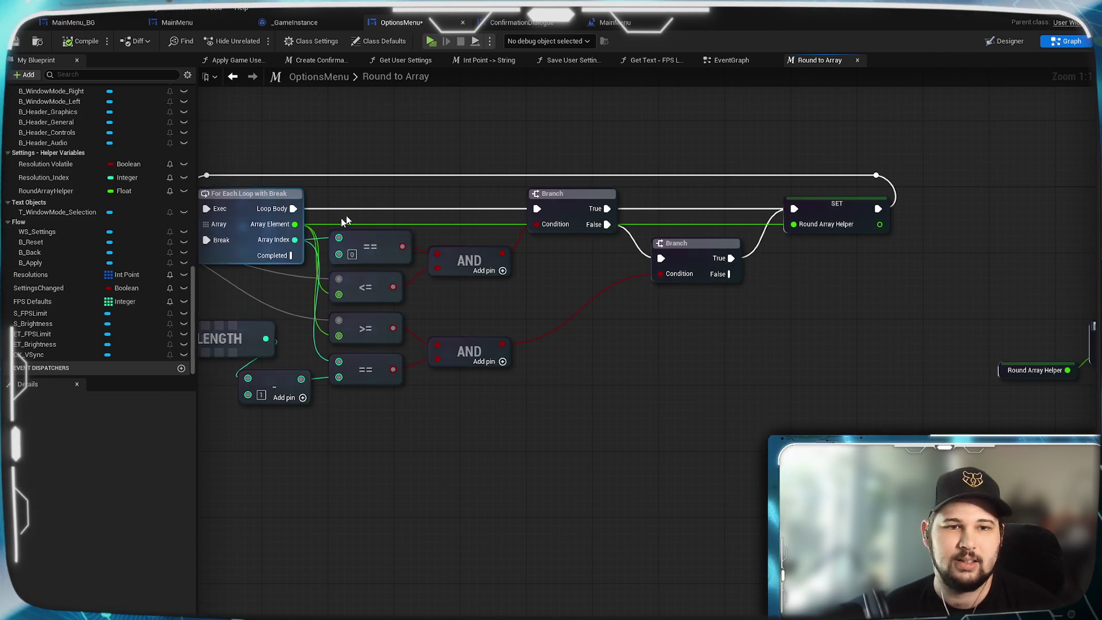
- Add a > node from To Round and connect Array Element to it
mouse_move(402, 462)
left_mouse_down()
mouse_move(635, 501)
mouse_move(566, 491)
left_mouse_up()
mouse_move(273, 265)
left_mouse_down()
mouse_move(514, 459)
mouse_move(745, 438)
left_mouse_up()
type(">")
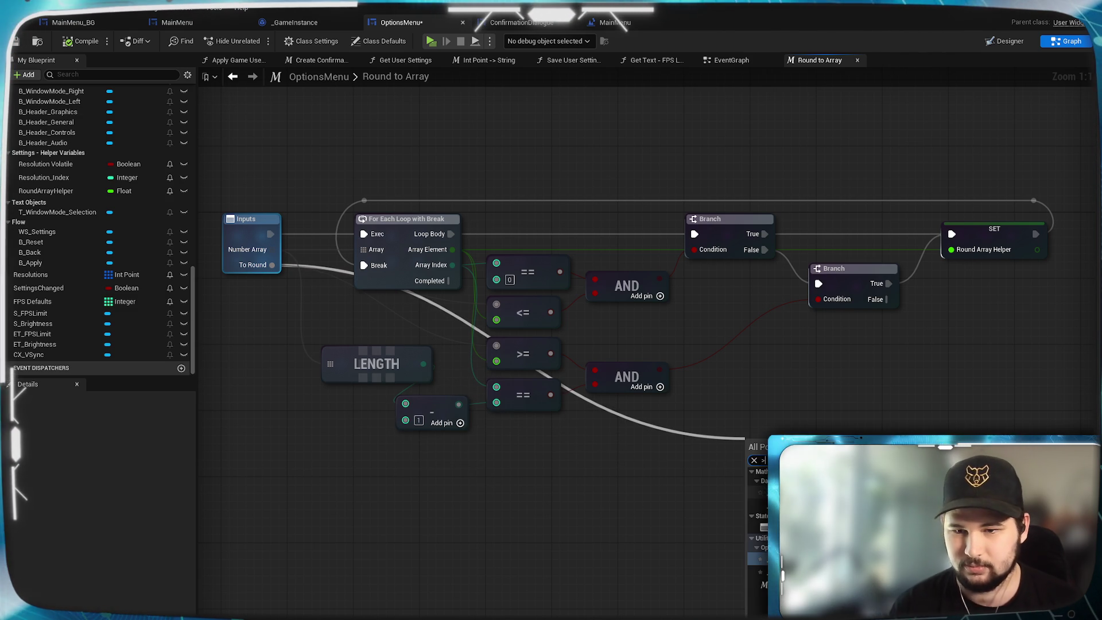
key("Return")
mouse_move(452, 250)
left_mouse_down()
mouse_move(750, 462)
mouse_move(820, 396)
left_mouse_up()
left_click(725, 482)
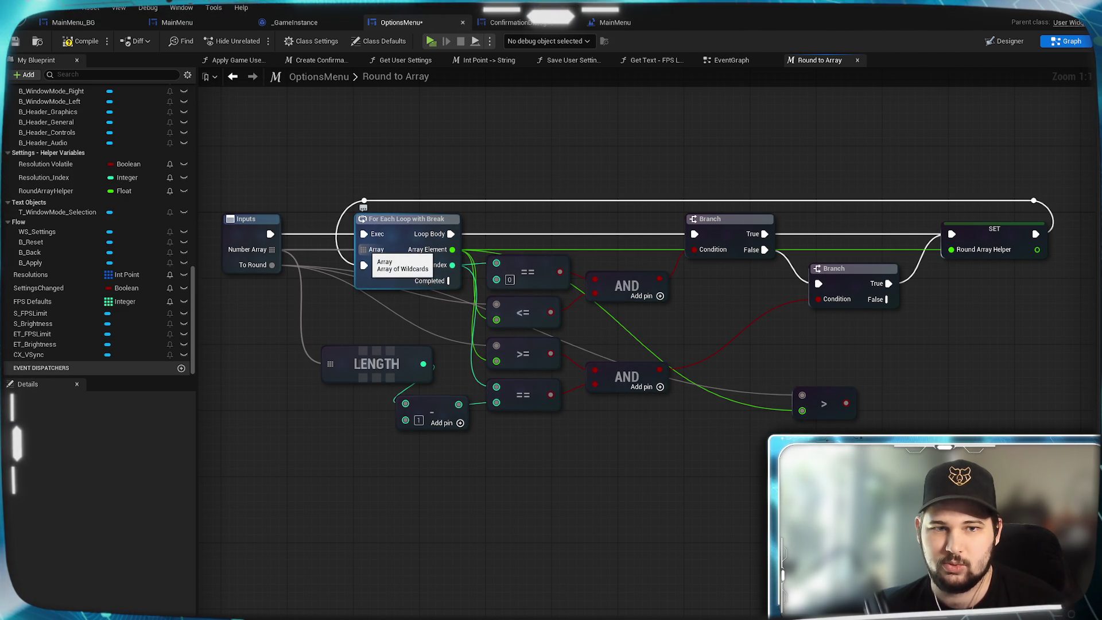
- Add a GET on Number Array whose index is Array Index + 1
mouse_move(292, 250)
left_mouse_down()
mouse_move(344, 264)
mouse_move(665, 476)
left_mouse_up()
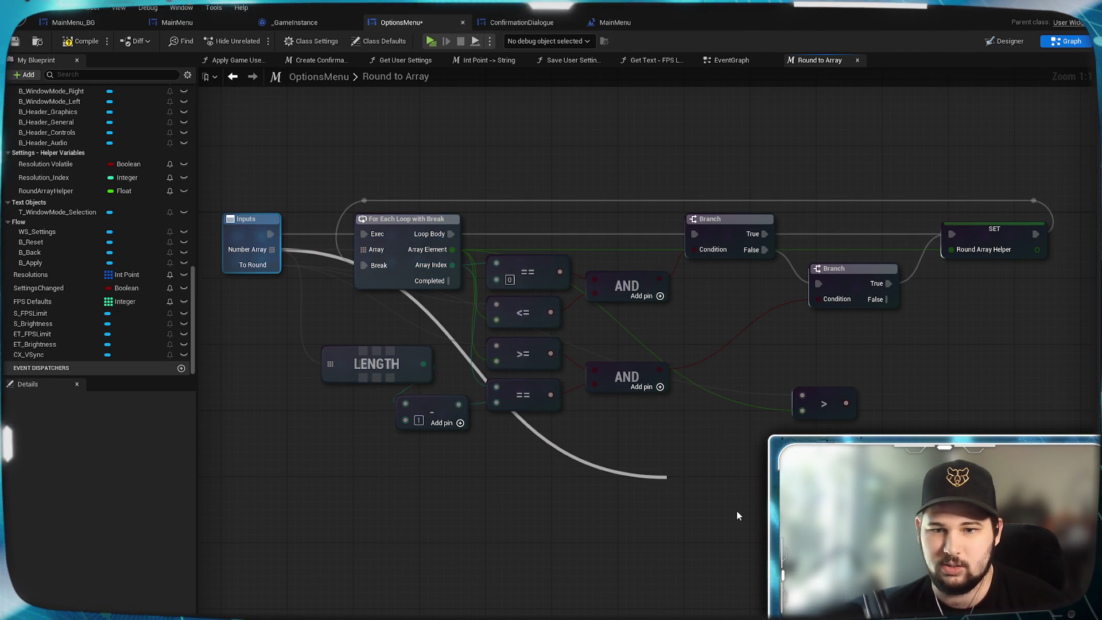
type("get")
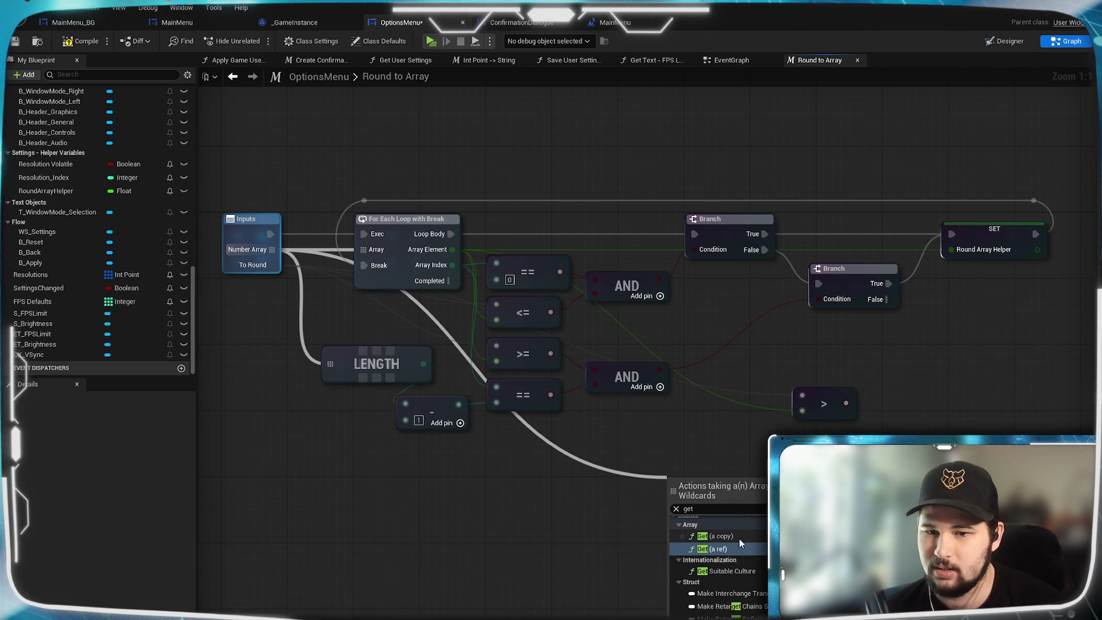
left_click(742, 536)
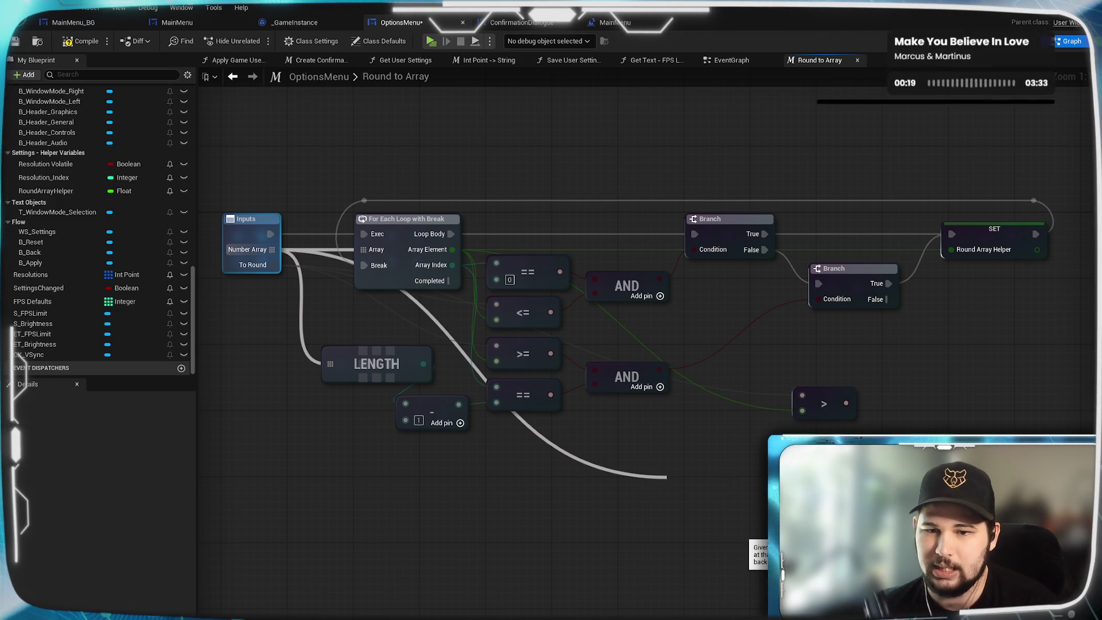
mouse_move(457, 265)
left_mouse_down()
mouse_move(579, 443)
mouse_move(586, 485)
left_mouse_up()
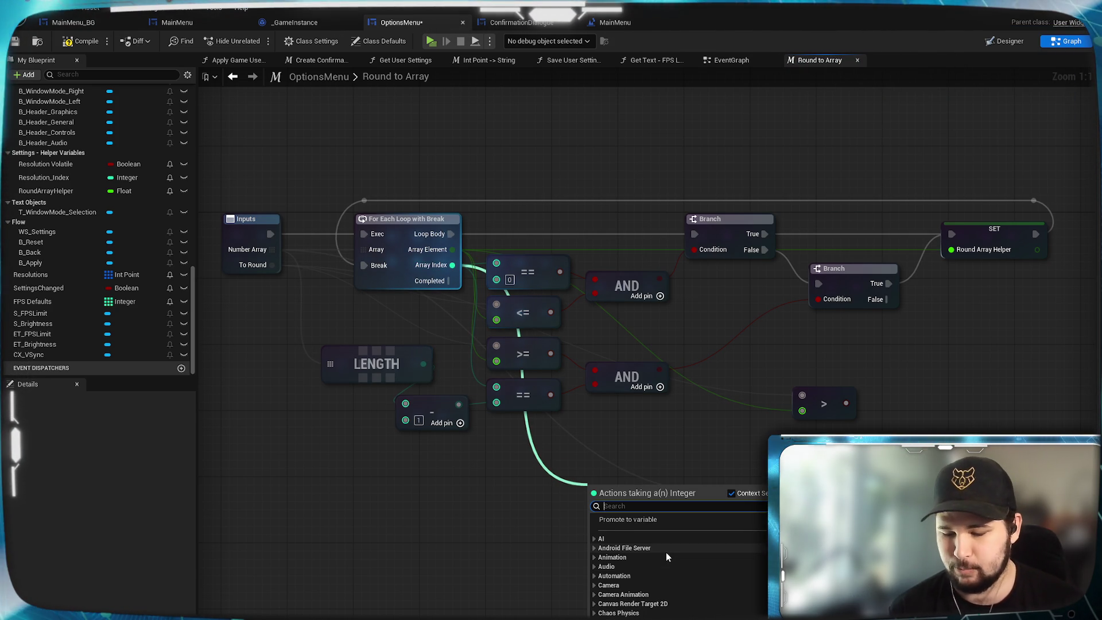
type("+")
key("Return")
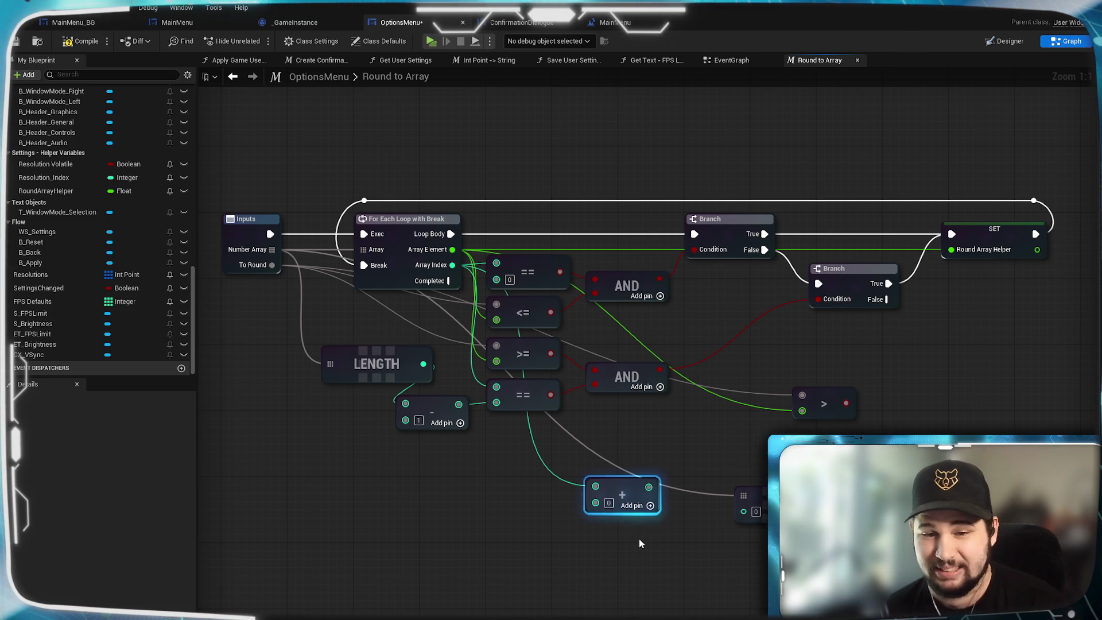
type("1")
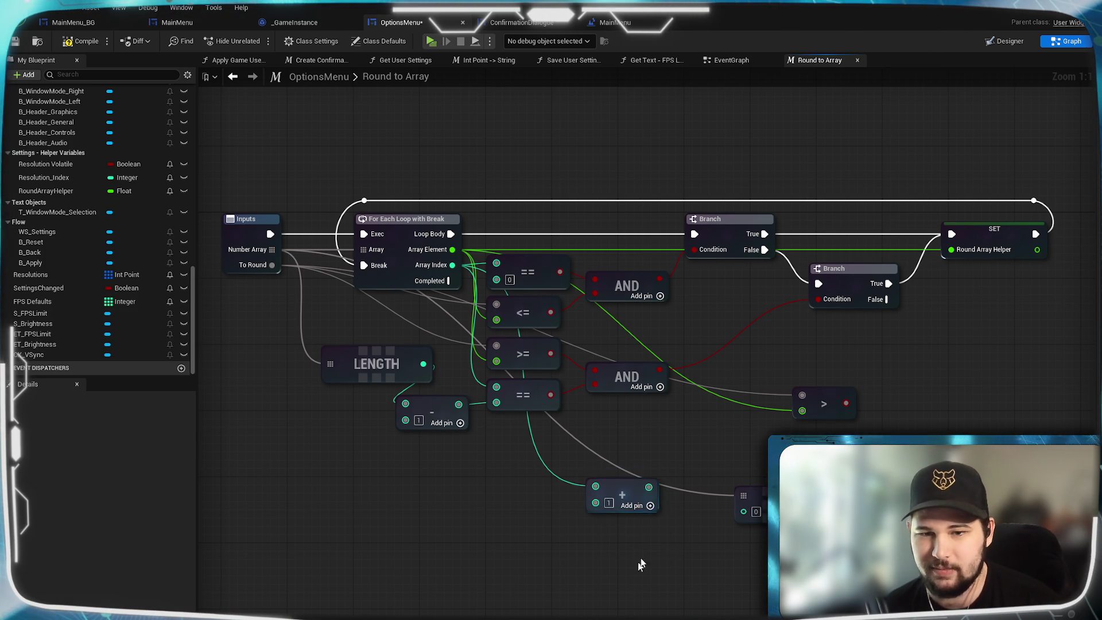
left_click_drag(648, 486, 743, 510)
- Move the + and GET nodes together into a tidier spot
left_click_drag(622, 494, 680, 528)
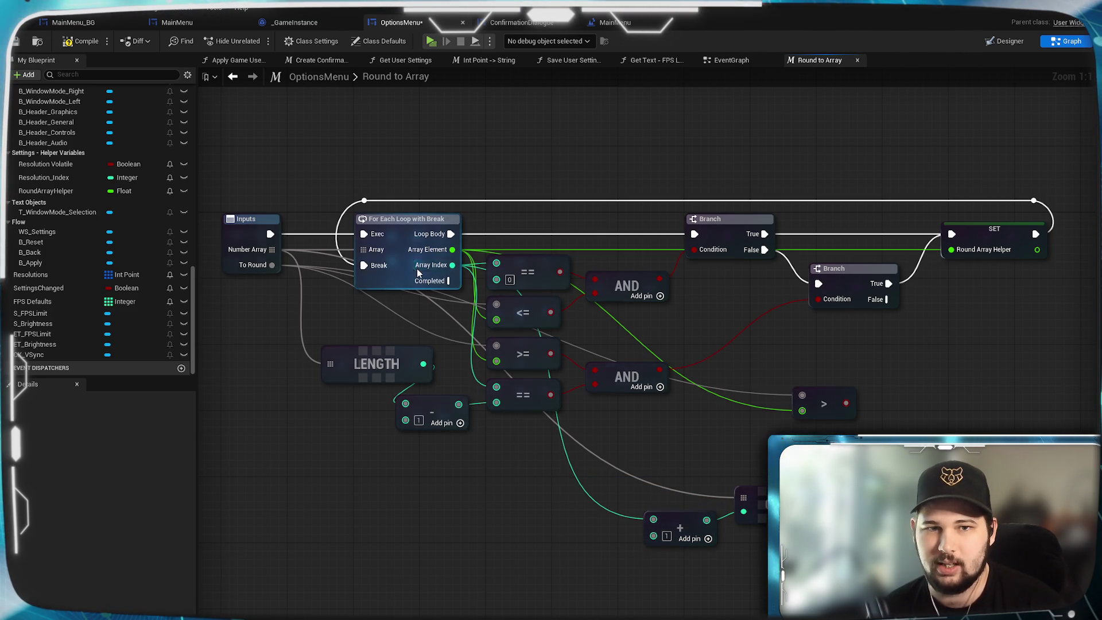
left_click_drag(631, 479, 780, 557)
left_click_drag(794, 501, 752, 460)
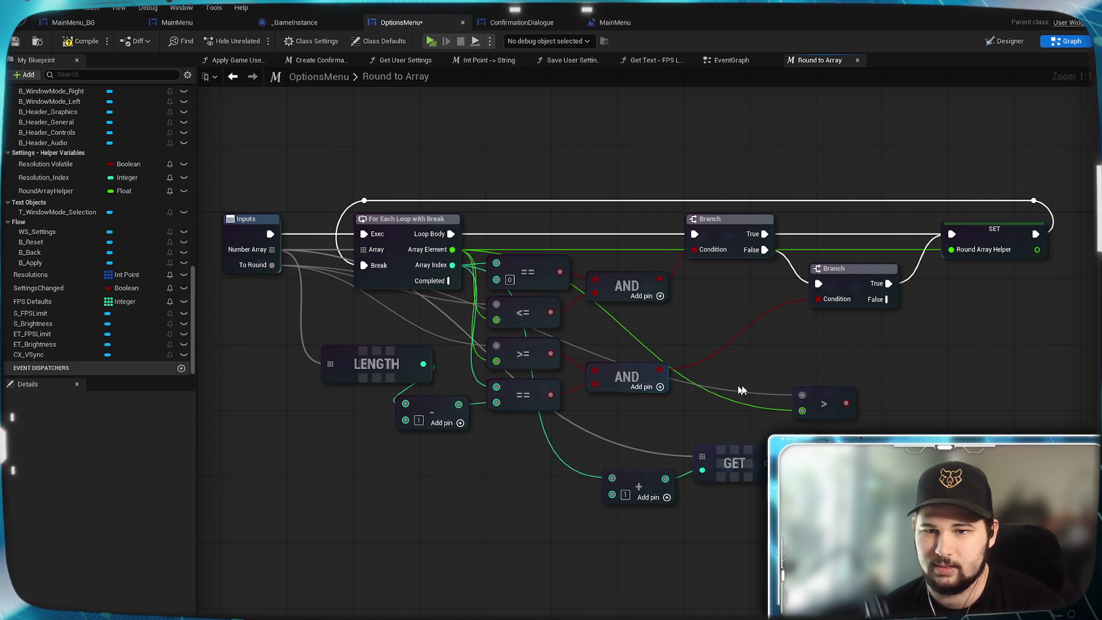
left_click_drag(846, 467, 718, 483)
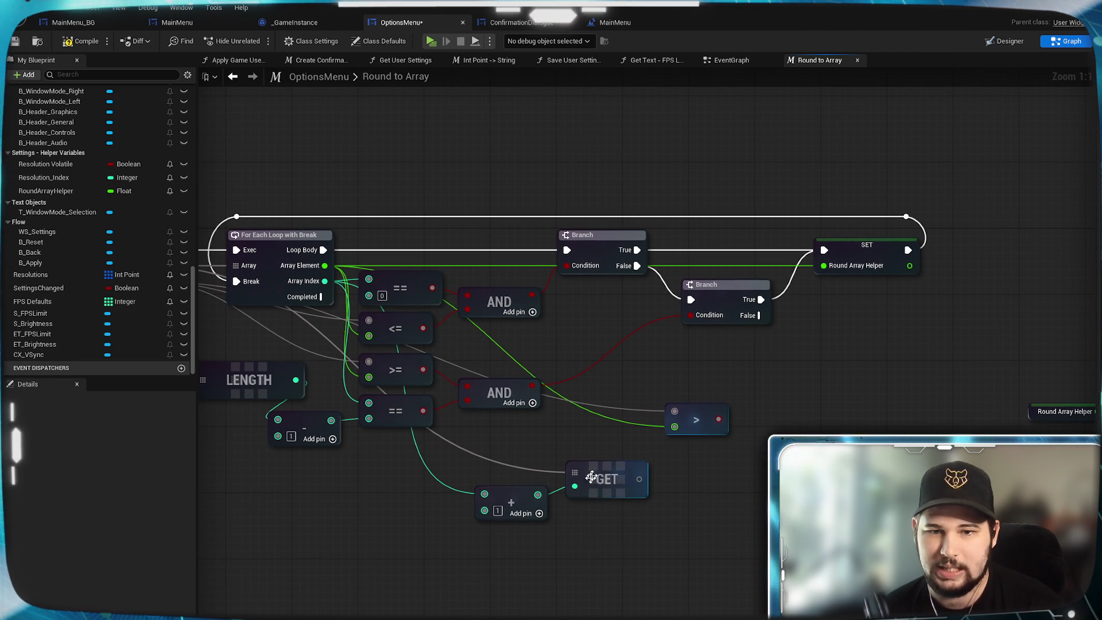
left_click_drag(636, 454, 717, 466)
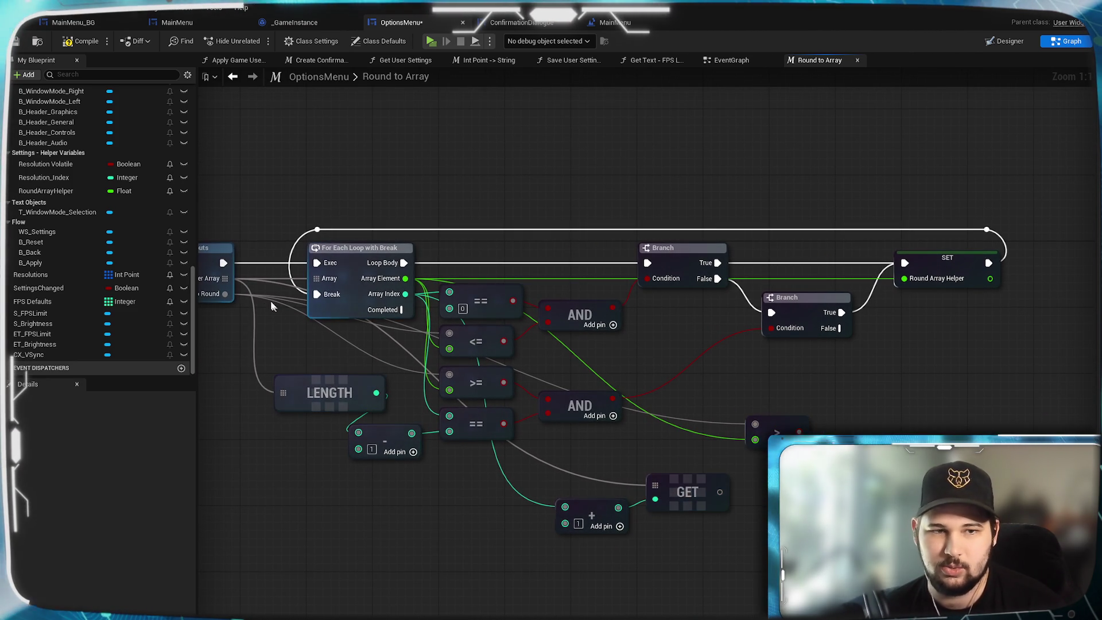
- Wire To Round and the GET result into the > and <= comparisons
mouse_move(225, 293)
left_mouse_down()
mouse_move(746, 533)
mouse_move(771, 466)
left_mouse_up()
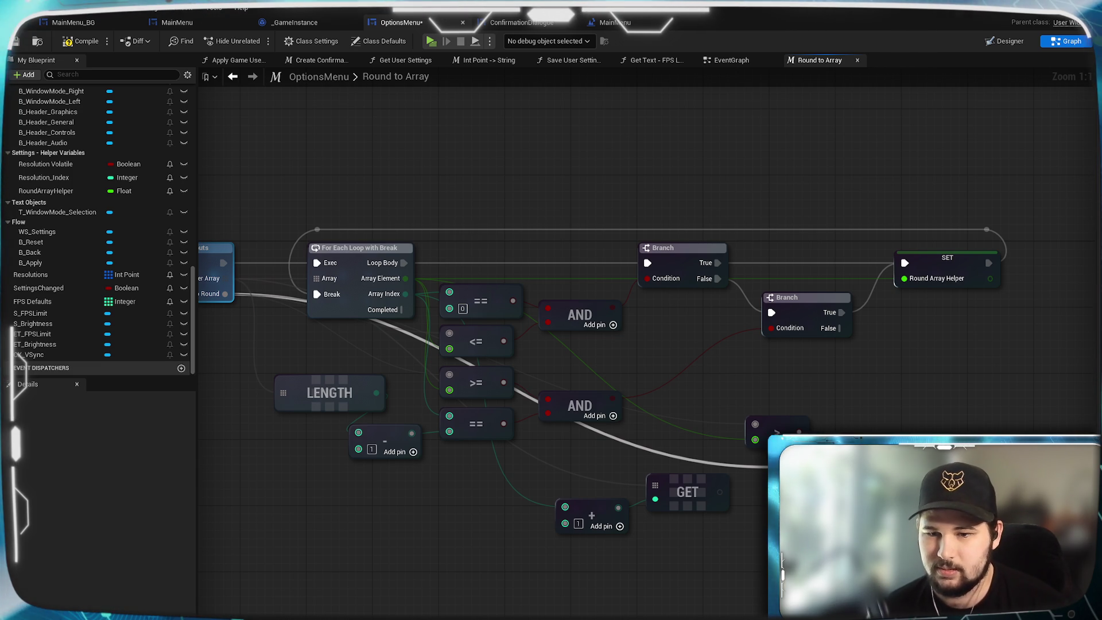
left_click_drag(772, 466, 763, 473)
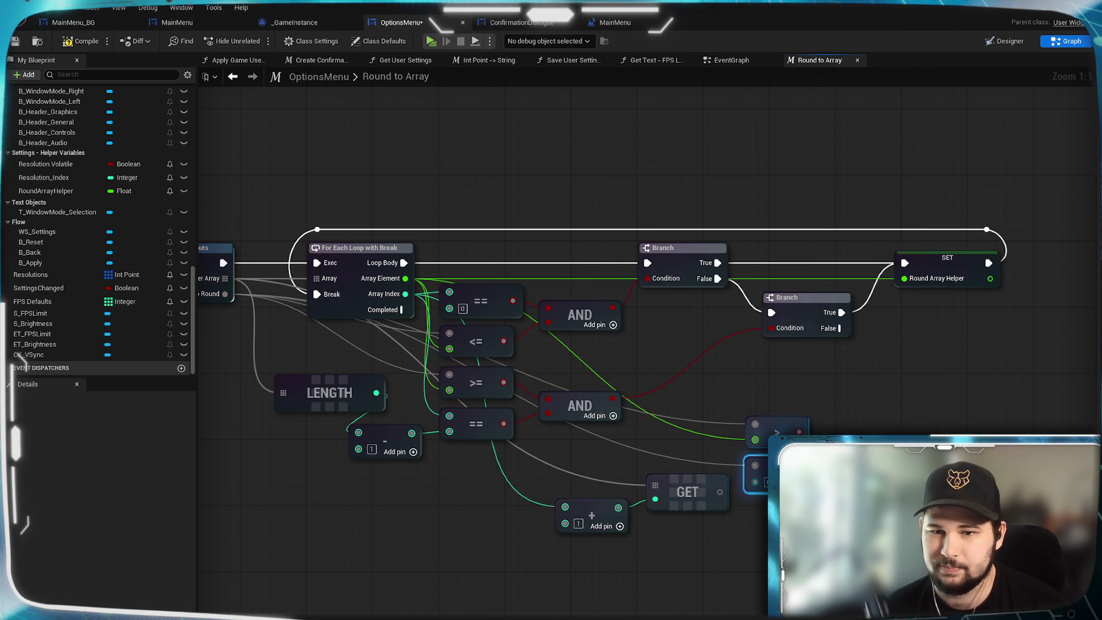
mouse_move(432, 522)
left_mouse_down()
mouse_move(503, 537)
mouse_move(449, 532)
left_mouse_up()
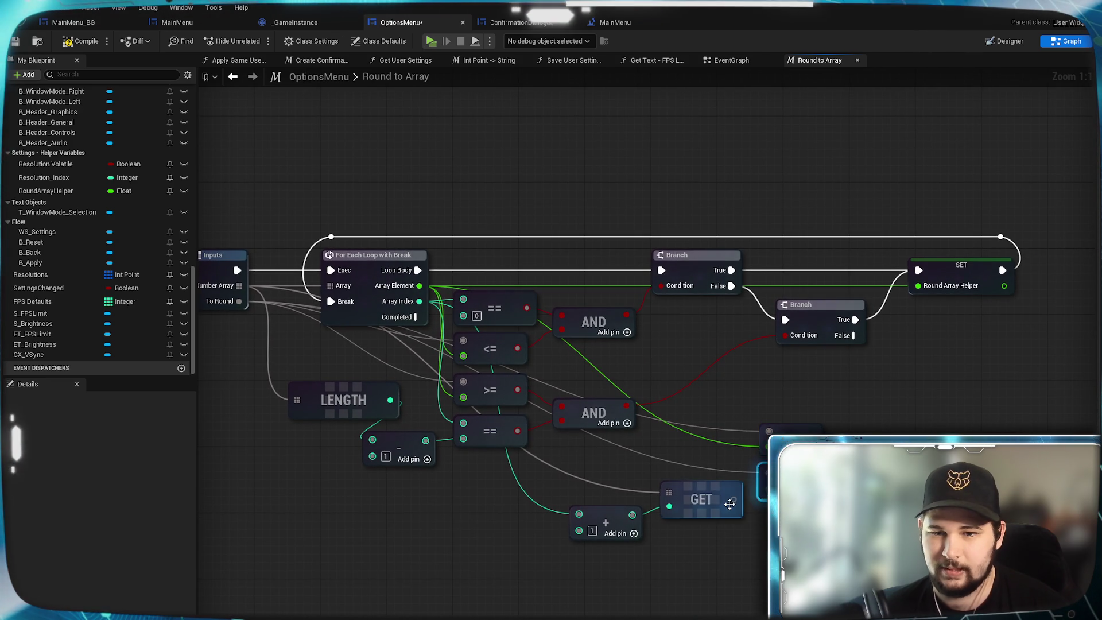
mouse_move(733, 499)
left_mouse_down()
mouse_move(768, 505)
mouse_move(769, 487)
left_mouse_up()
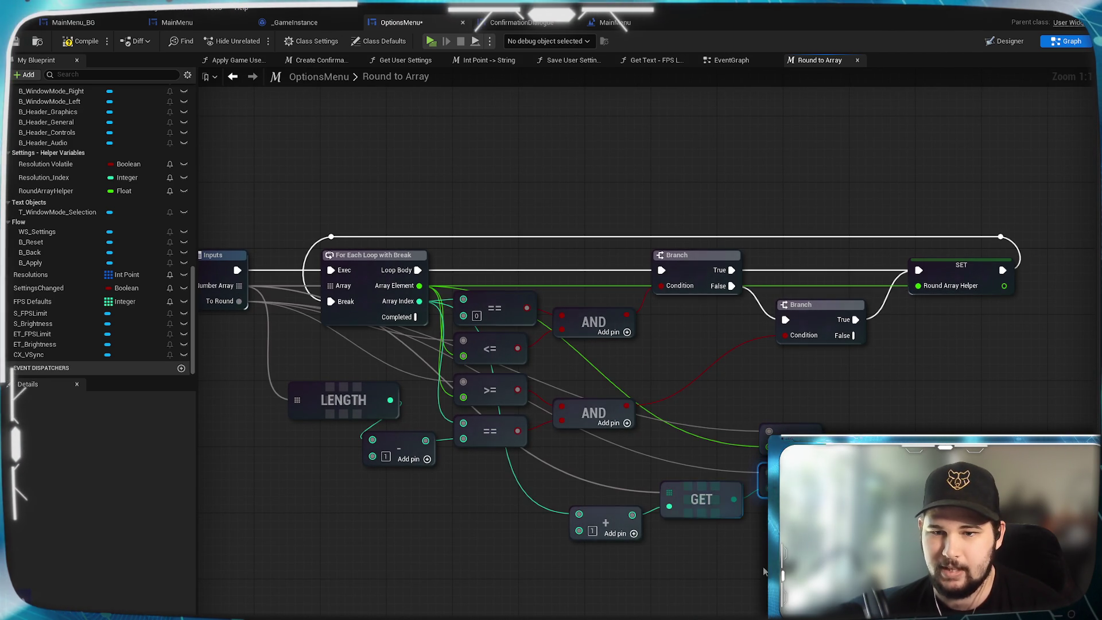
left_click_drag(762, 566, 692, 601)
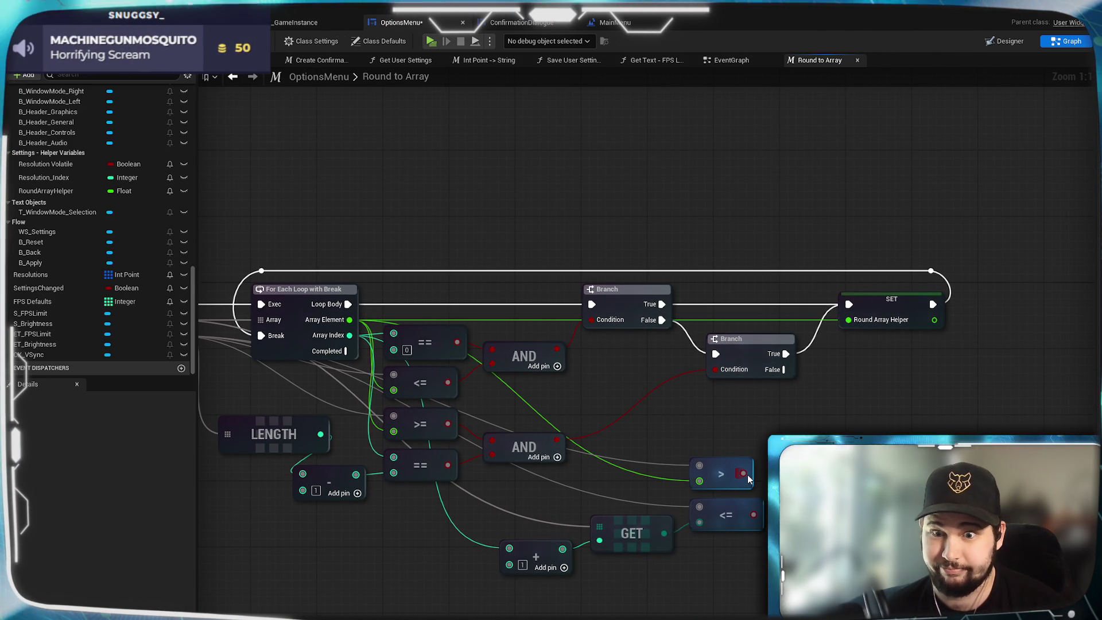
- Drag the > comparison's result into the next condition node
left_click_drag(743, 474, 769, 474)
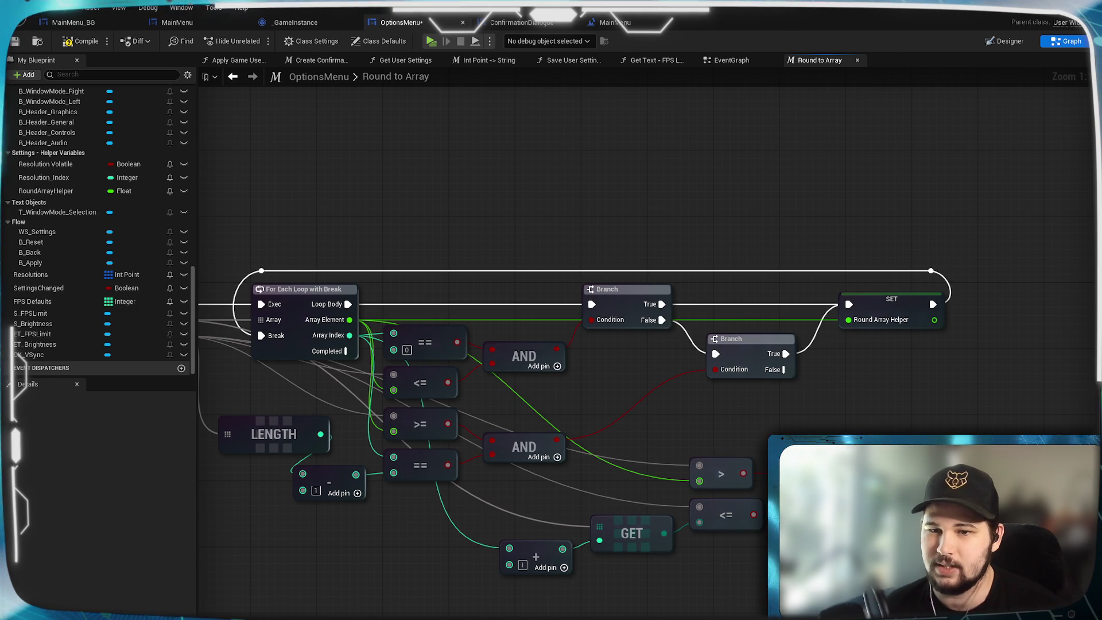
- Add a third Branch hooked to the second Branch's False output
left_click(689, 344)
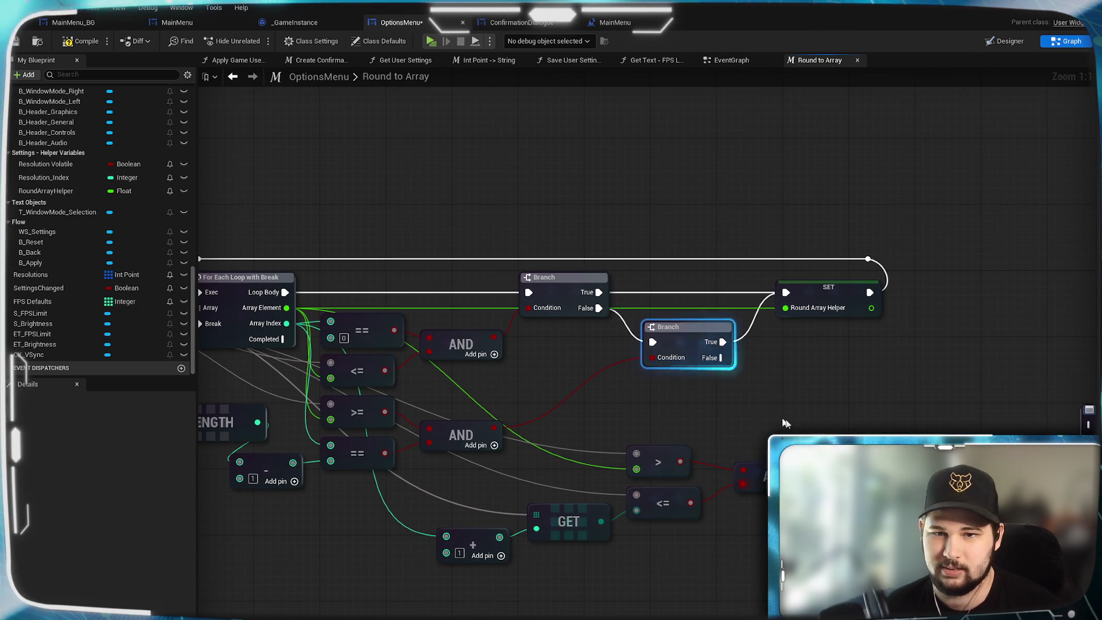
left_click(790, 382)
left_click_drag(720, 357, 801, 399)
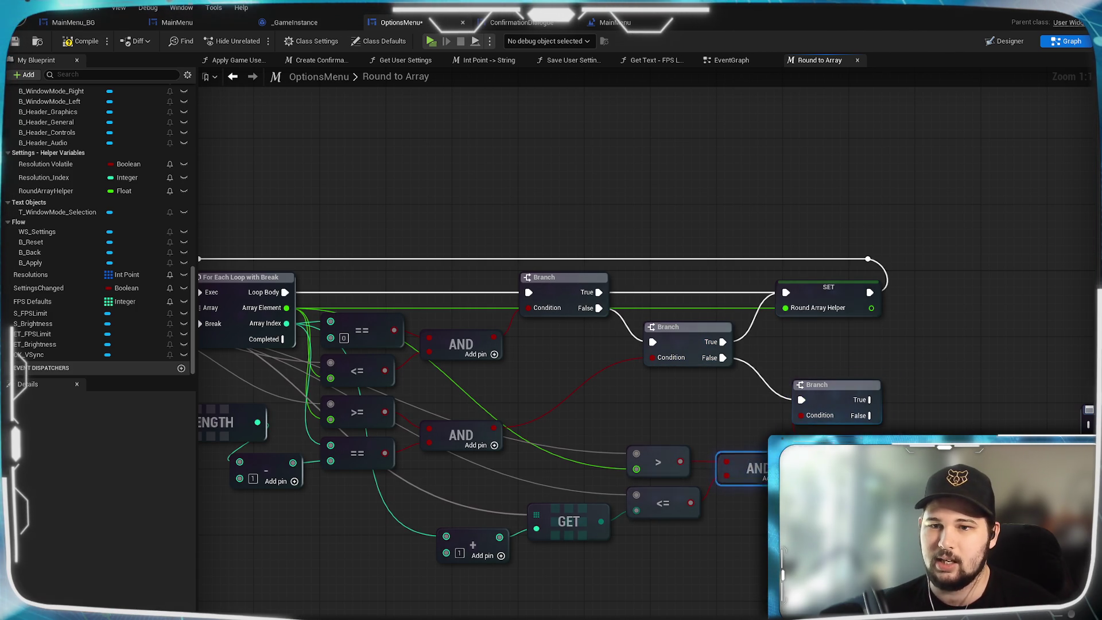
mouse_move(835, 400)
left_mouse_down()
mouse_move(901, 397)
mouse_move(786, 295)
left_mouse_up()
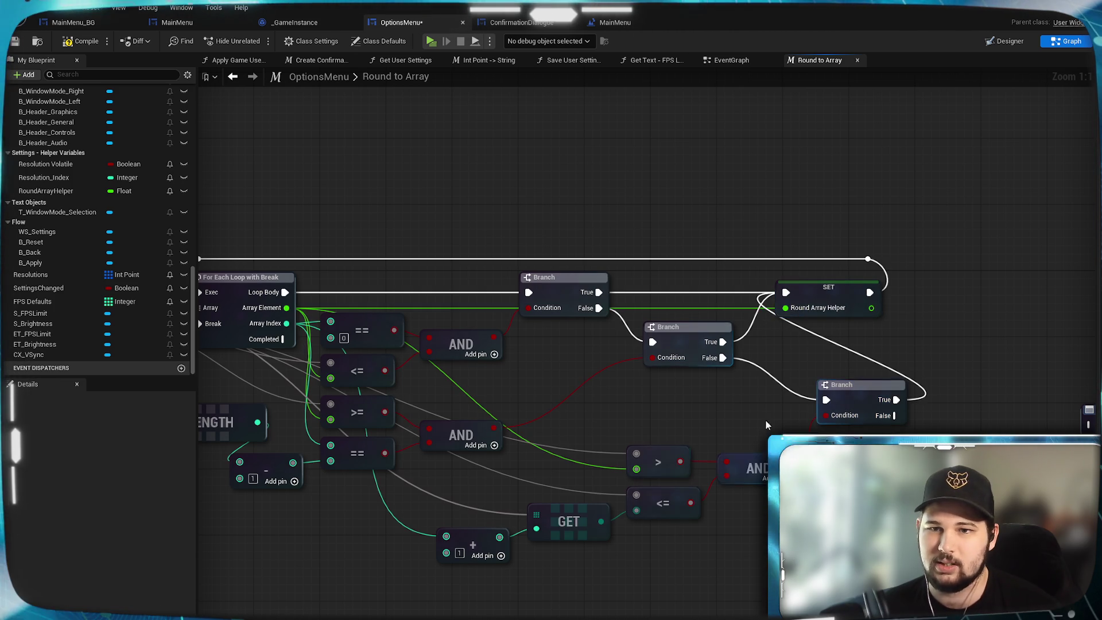
mouse_move(826, 396)
left_mouse_down()
mouse_move(835, 429)
mouse_move(868, 437)
mouse_move(980, 359)
mouse_move(979, 378)
left_mouse_up()
left_click(868, 427)
- Wire the loop's Completed, place Outputs beside Round Array Helper, and compile and save
key("Home")
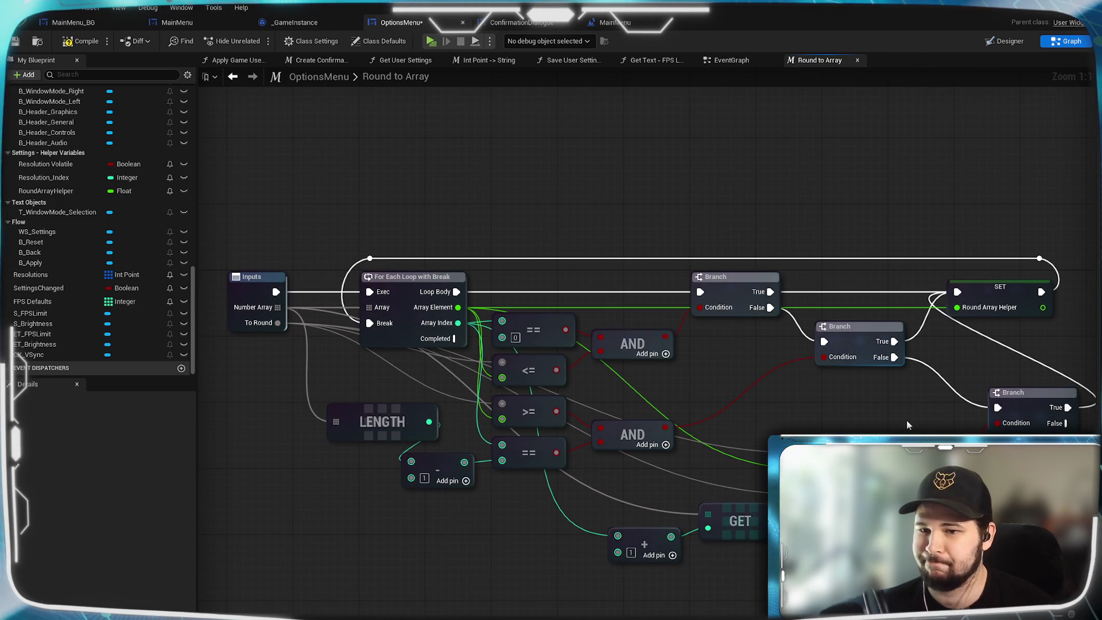
mouse_move(310, 333)
left_mouse_down()
mouse_move(841, 419)
mouse_move(713, 436)
mouse_move(665, 469)
mouse_move(588, 470)
mouse_move(713, 437)
left_mouse_up()
left_click_drag(730, 504, 660, 432)
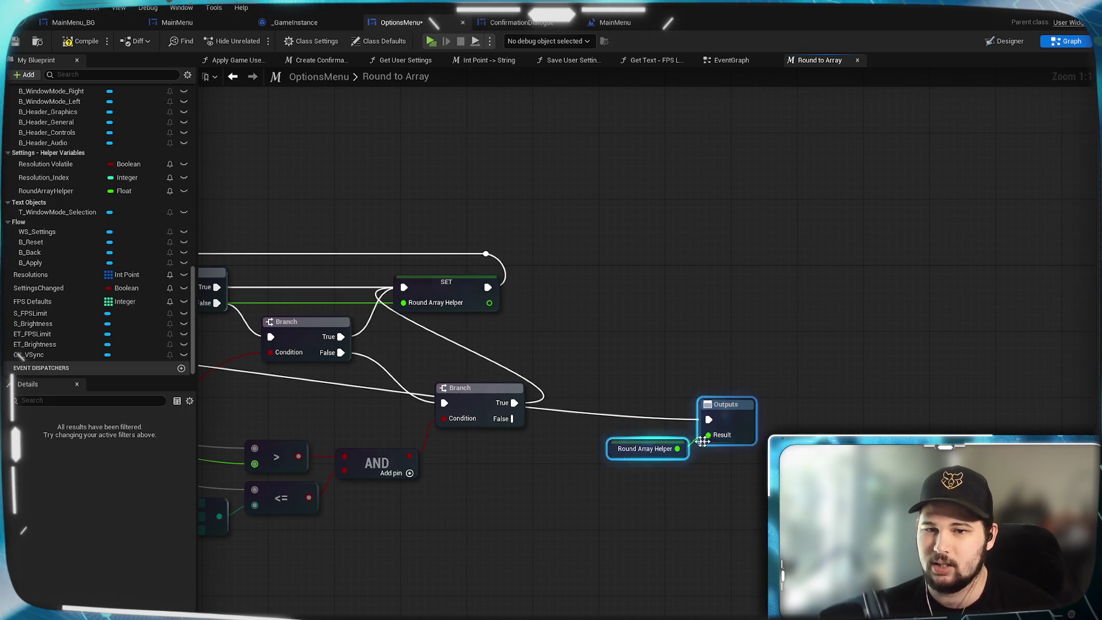
left_click_drag(726, 431, 472, 538)
left_click_drag(363, 197, 697, 223)
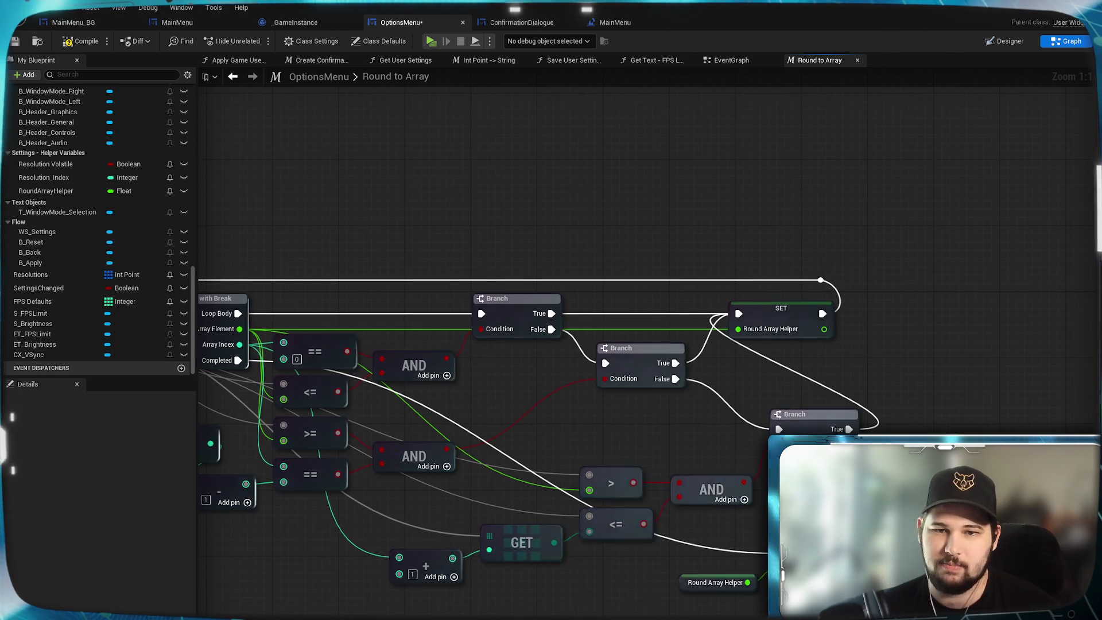
key("ctrl+s")
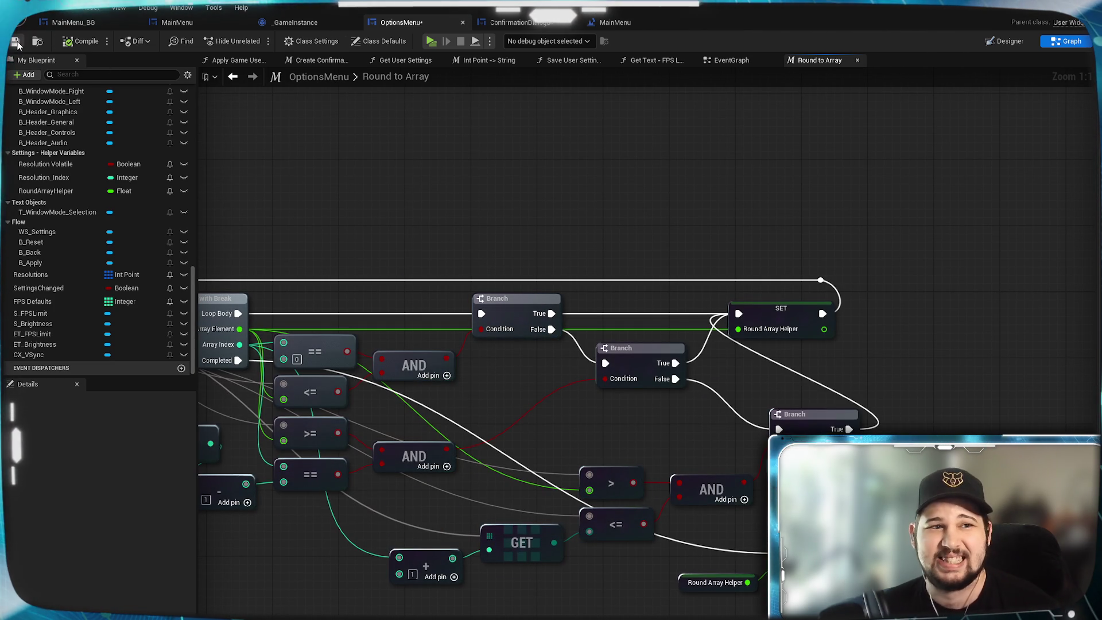
- Recenter the function view and switch to the OptionsMenu EventGraph
mouse_move(364, 227)
left_mouse_down()
mouse_move(567, 145)
mouse_move(644, 162)
left_mouse_up()
mouse_move(715, 177)
left_mouse_down()
mouse_move(621, 167)
mouse_move(701, 189)
mouse_move(663, 182)
left_mouse_up()
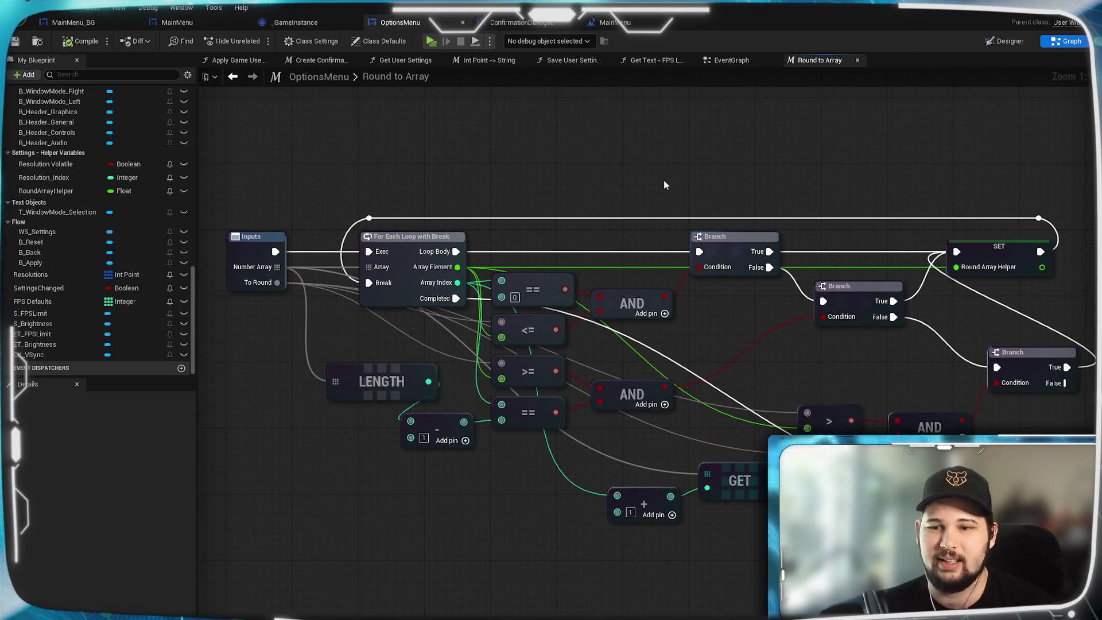
left_click(730, 59)
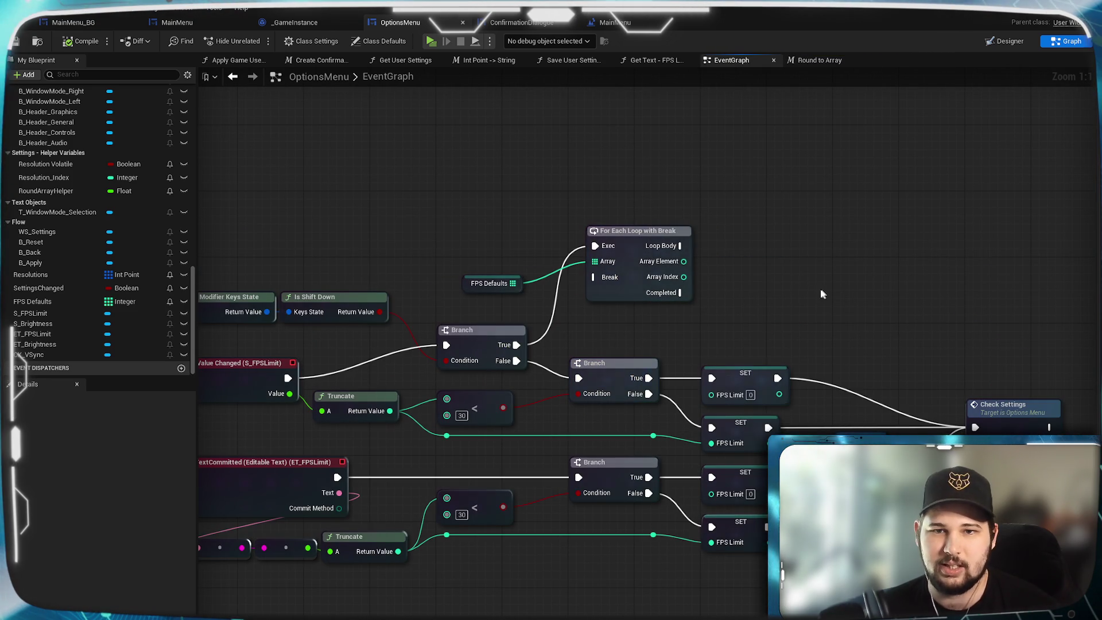
- Delete the old For Each Loop with Break node and place Round To Array after the branch's True path
left_click(633, 237)
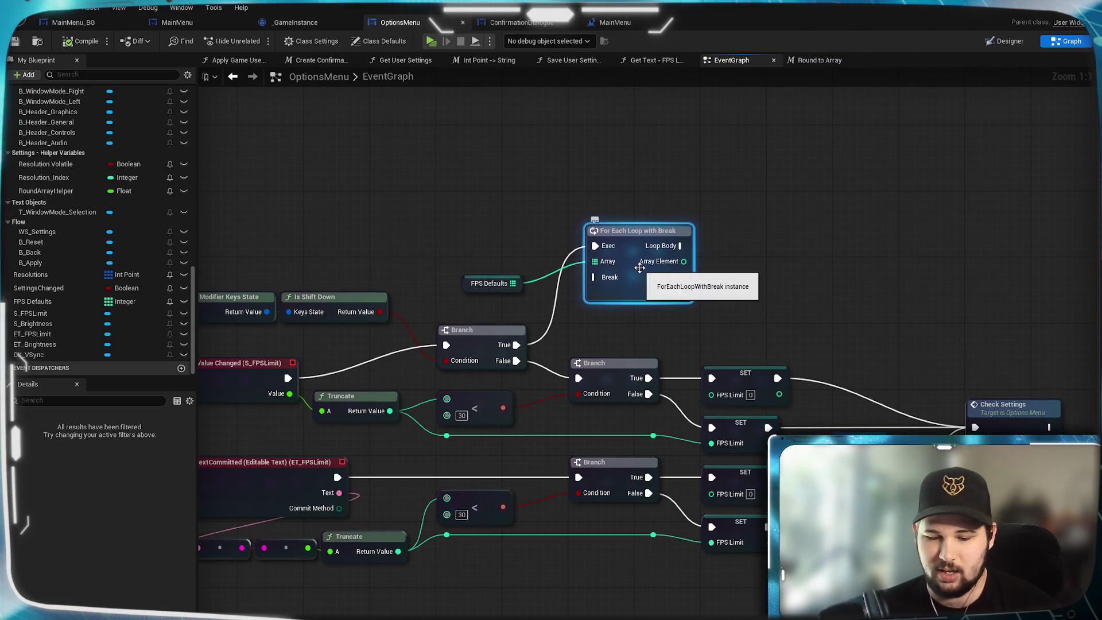
key("Delete")
scroll(115, 207, "up", 10)
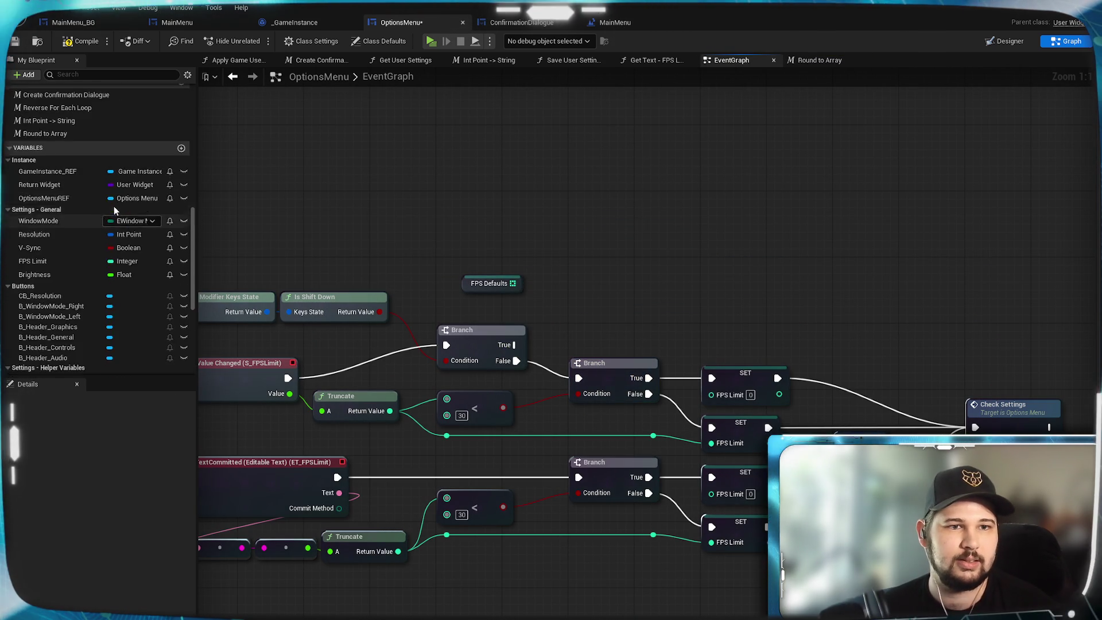
scroll(115, 206, "up", 1)
mouse_move(52, 233)
left_mouse_down()
mouse_move(266, 239)
mouse_move(643, 287)
mouse_move(674, 266)
left_mouse_up()
left_click_drag(516, 345, 619, 279)
left_click(620, 209)
left_click_drag(620, 209, 655, 262)
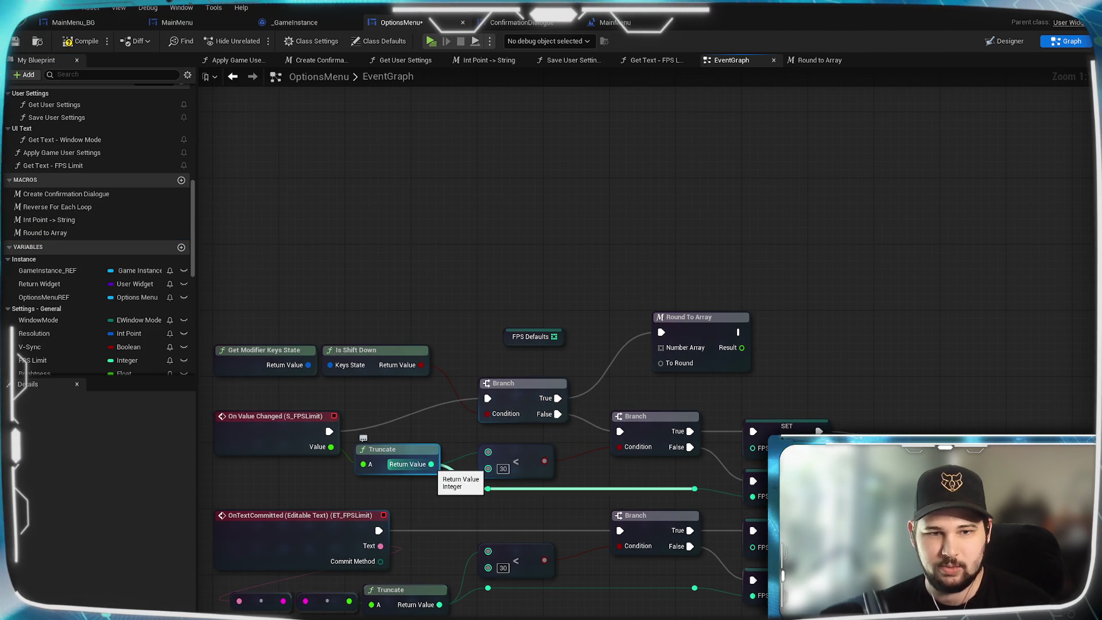
- Wire the truncated slider value into To Round and FPS Defaults into Number Array
left_click_drag(431, 463, 603, 399)
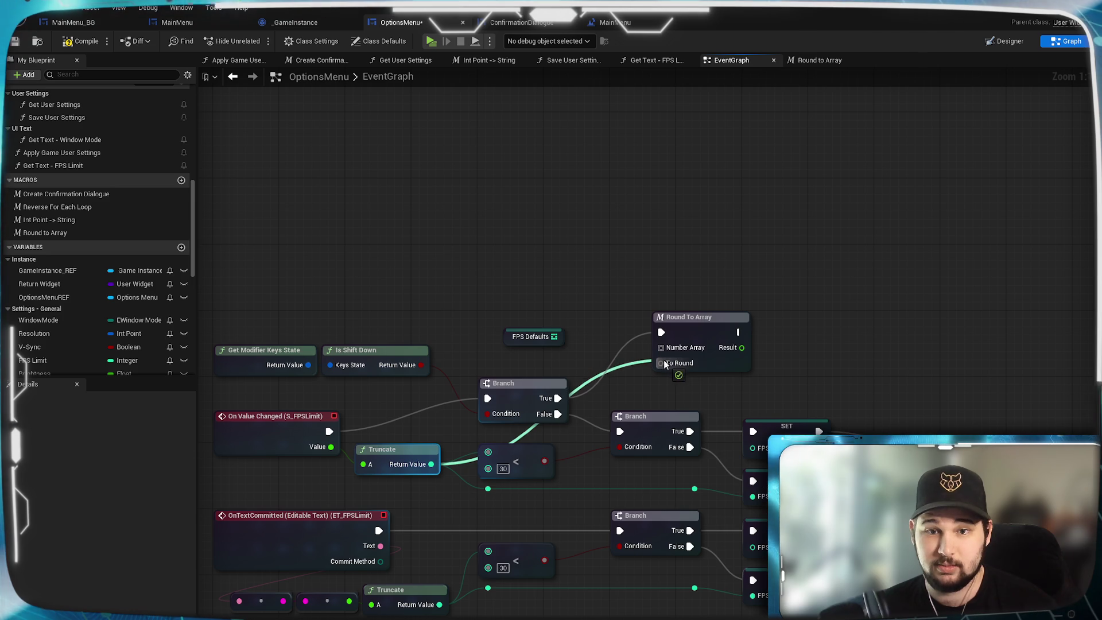
left_click_drag(664, 365, 665, 363)
left_click_drag(553, 336, 655, 356)
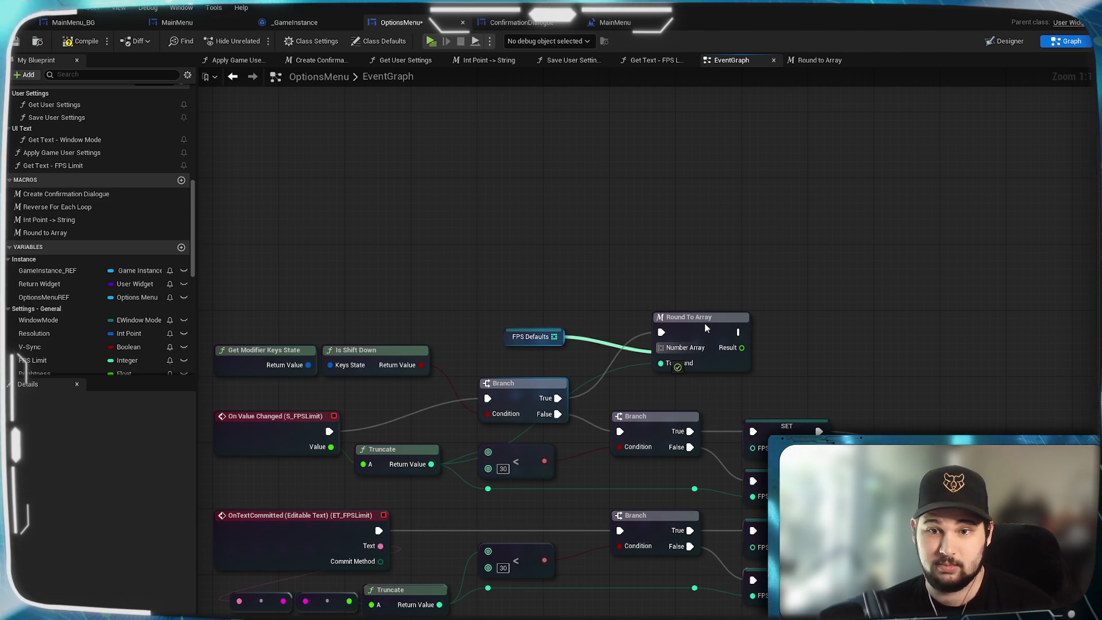
left_click_drag(704, 322, 704, 323)
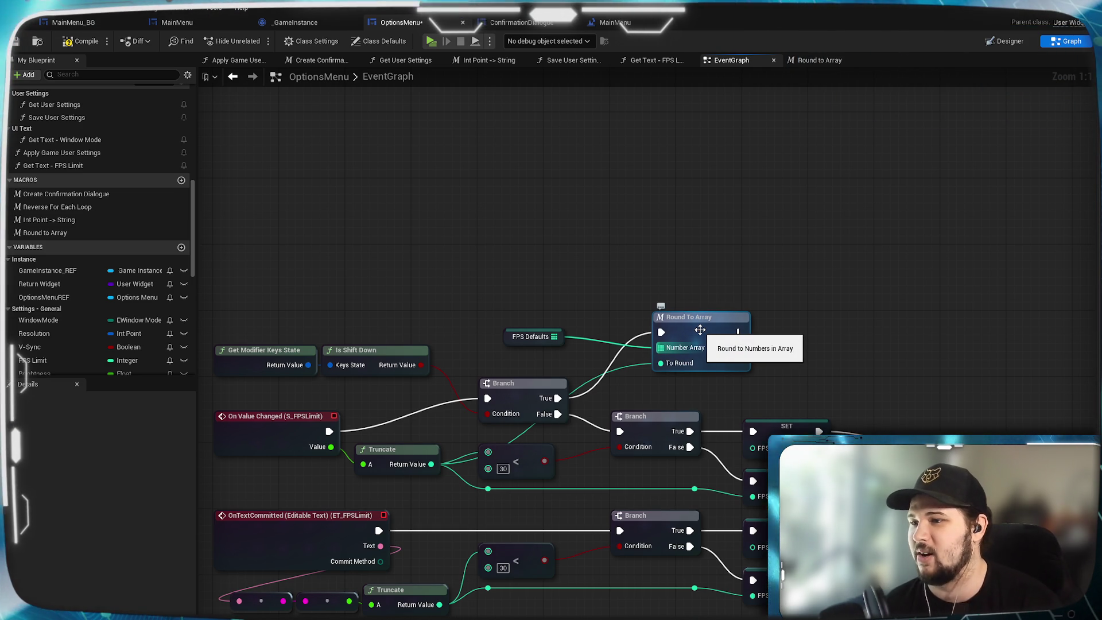
- Reposition the Round To Array node and move the FPS Defaults getter beside it
left_click_drag(698, 332, 666, 352)
left_click(576, 299)
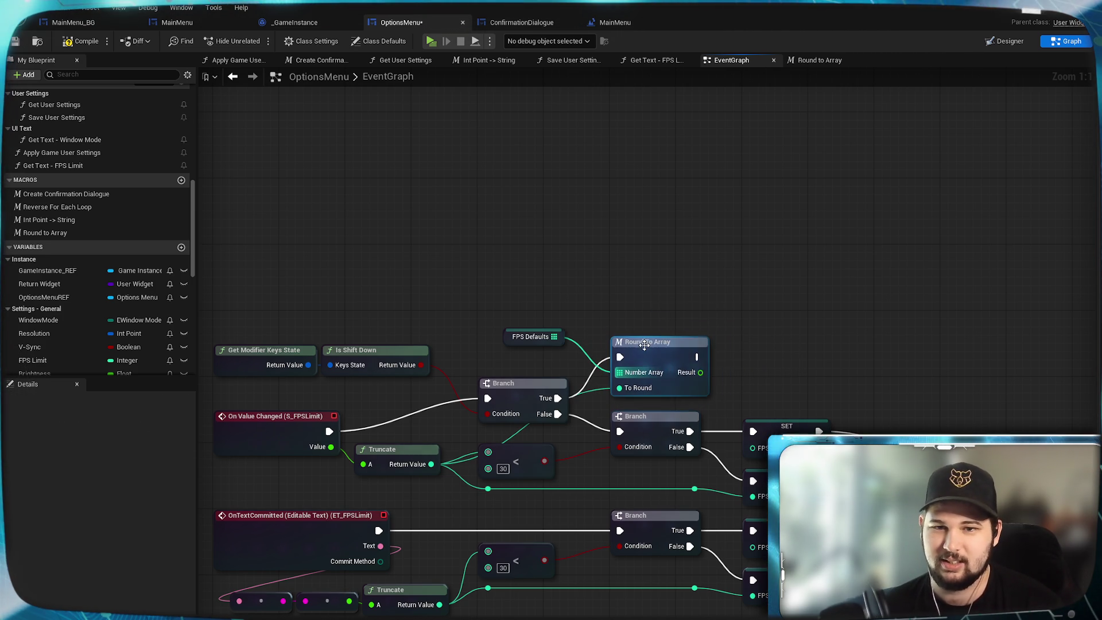
left_click_drag(538, 343, 538, 368)
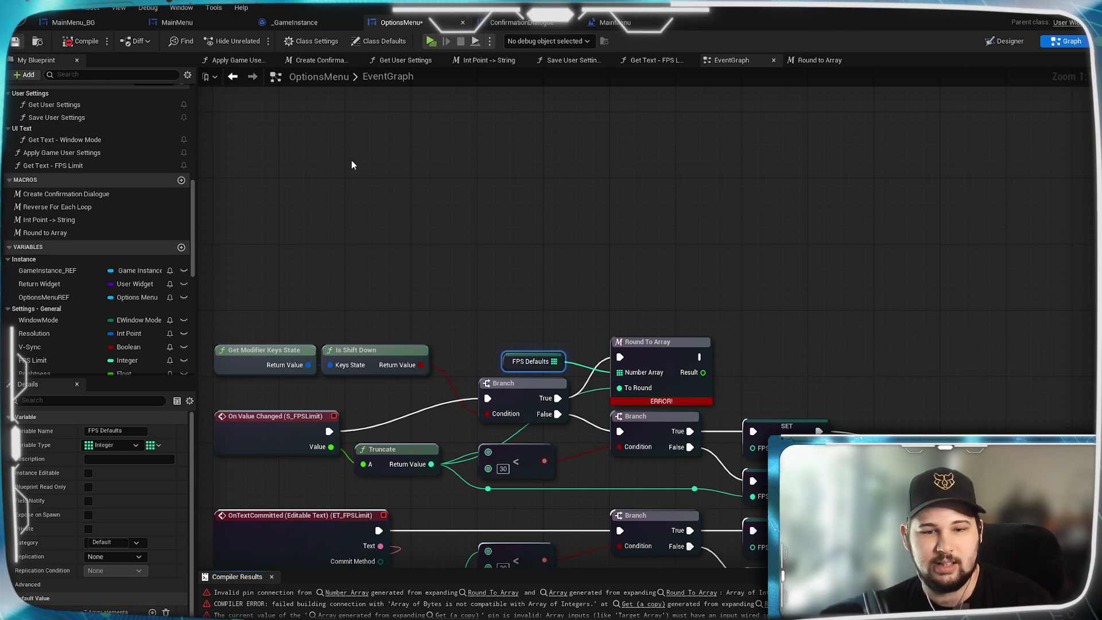
left_click_drag(775, 262, 717, 216)
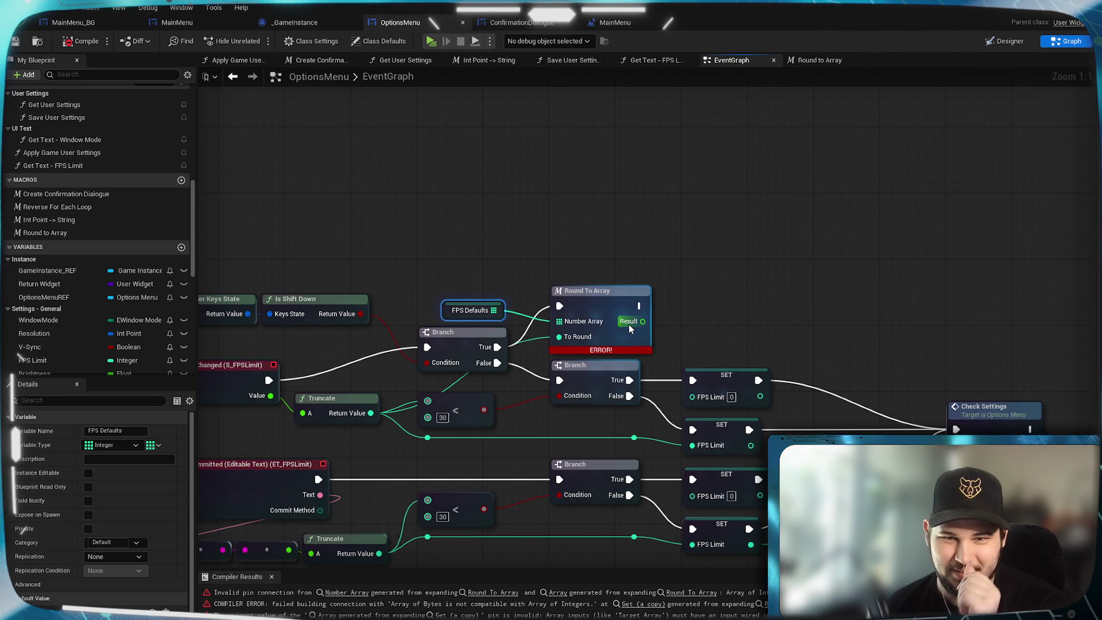
left_click(602, 311)
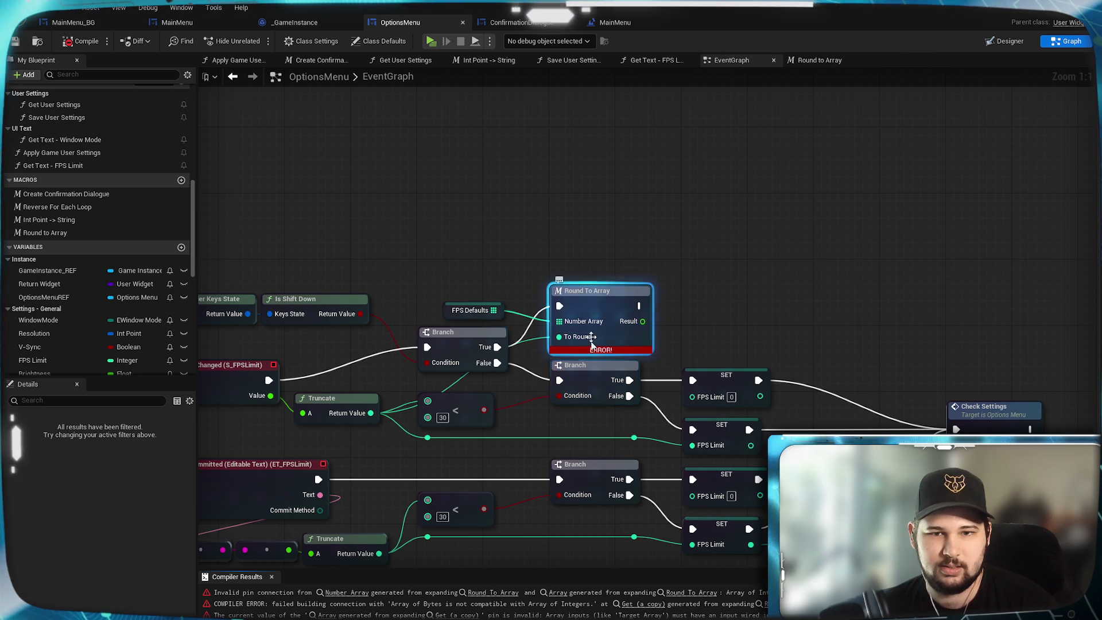
mouse_move(593, 352)
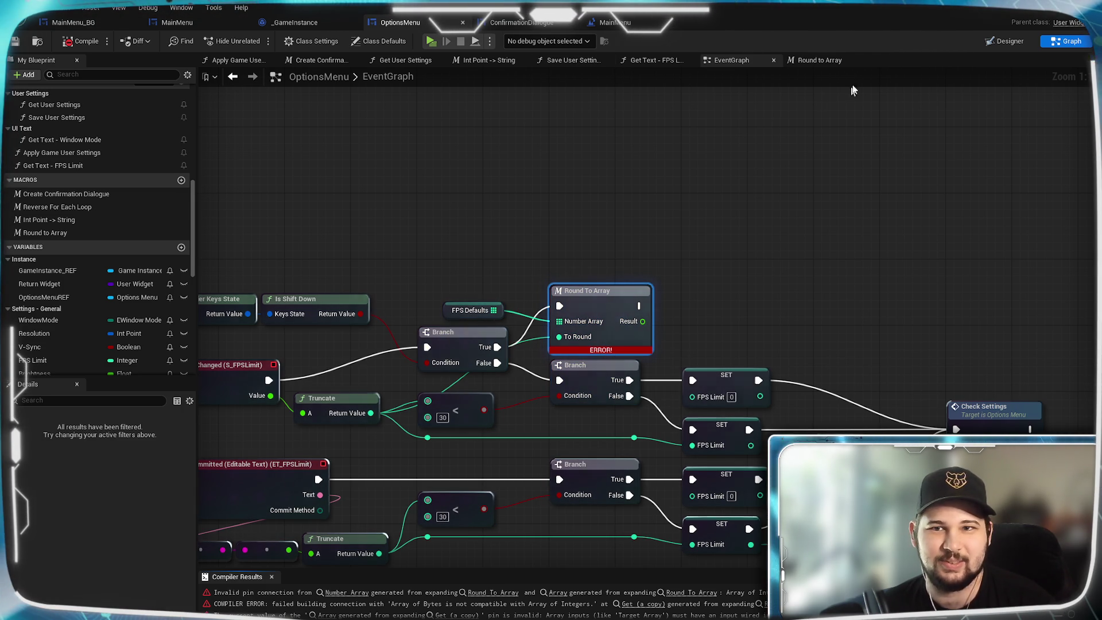
left_click(826, 61)
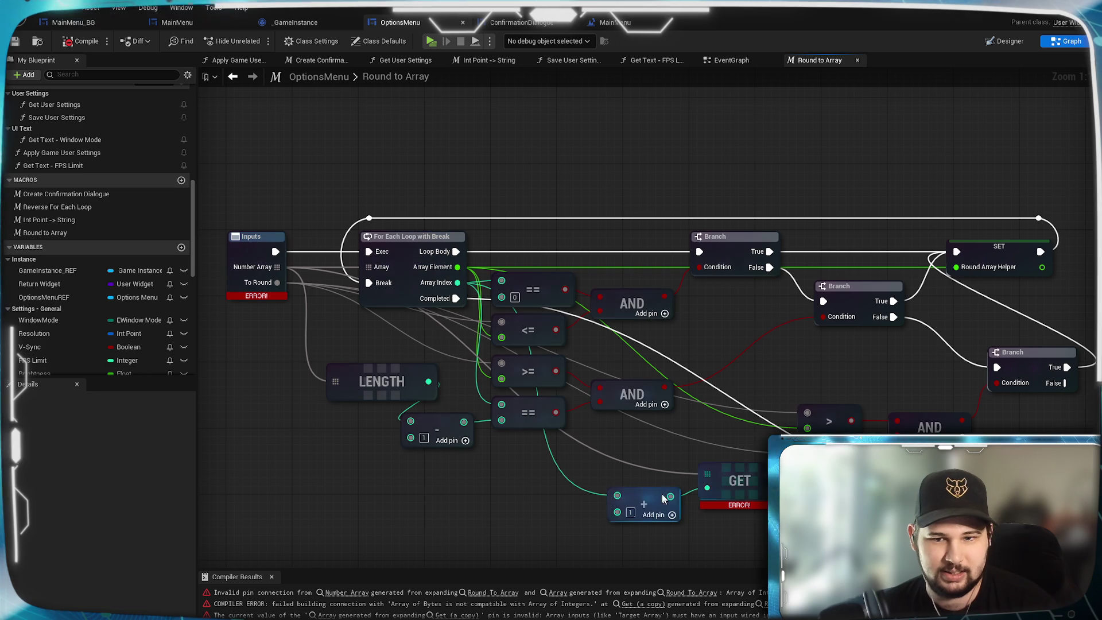
- Reposition the GET node and add a new node pulled from the Number Array pin
mouse_move(732, 471)
left_mouse_down()
mouse_move(637, 460)
mouse_move(698, 428)
mouse_move(696, 497)
mouse_move(728, 489)
left_mouse_up()
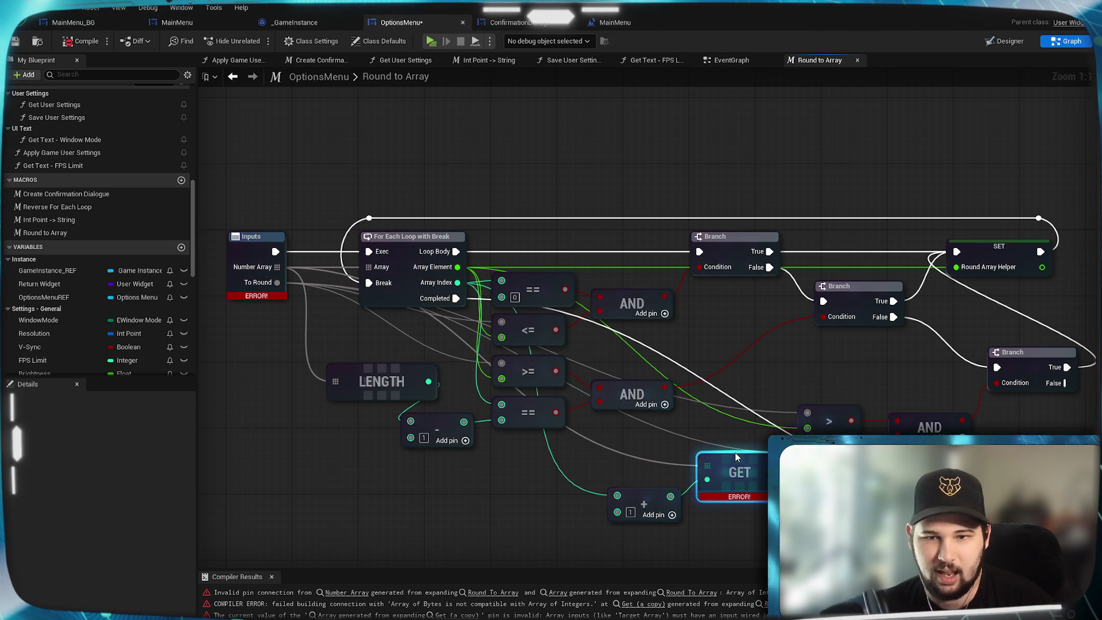
left_click_drag(646, 472, 604, 456)
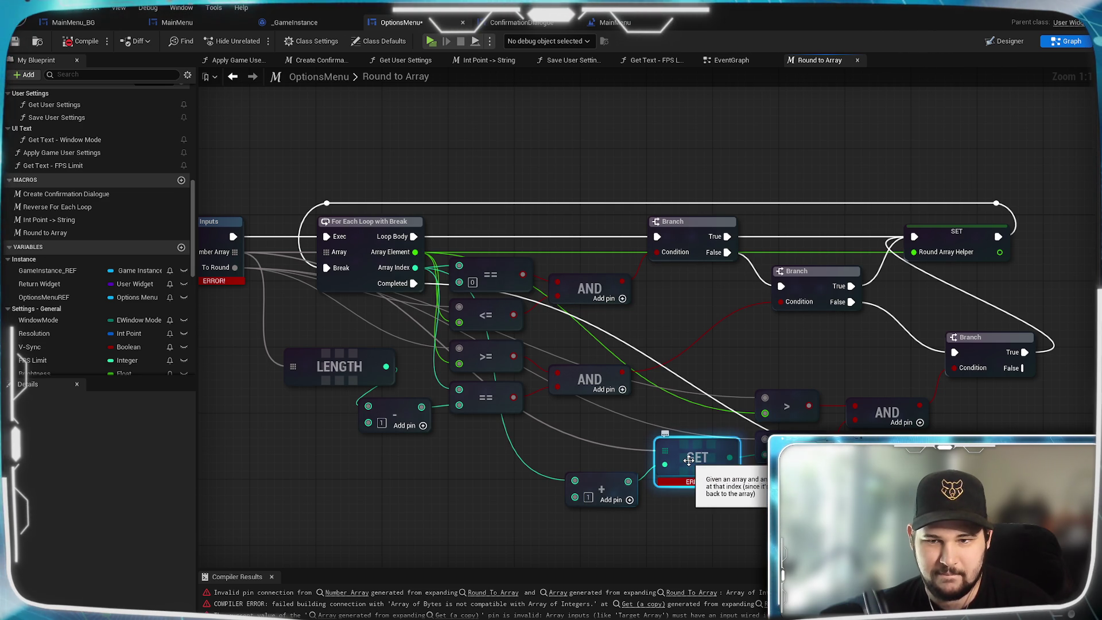
left_click_drag(688, 461, 778, 419)
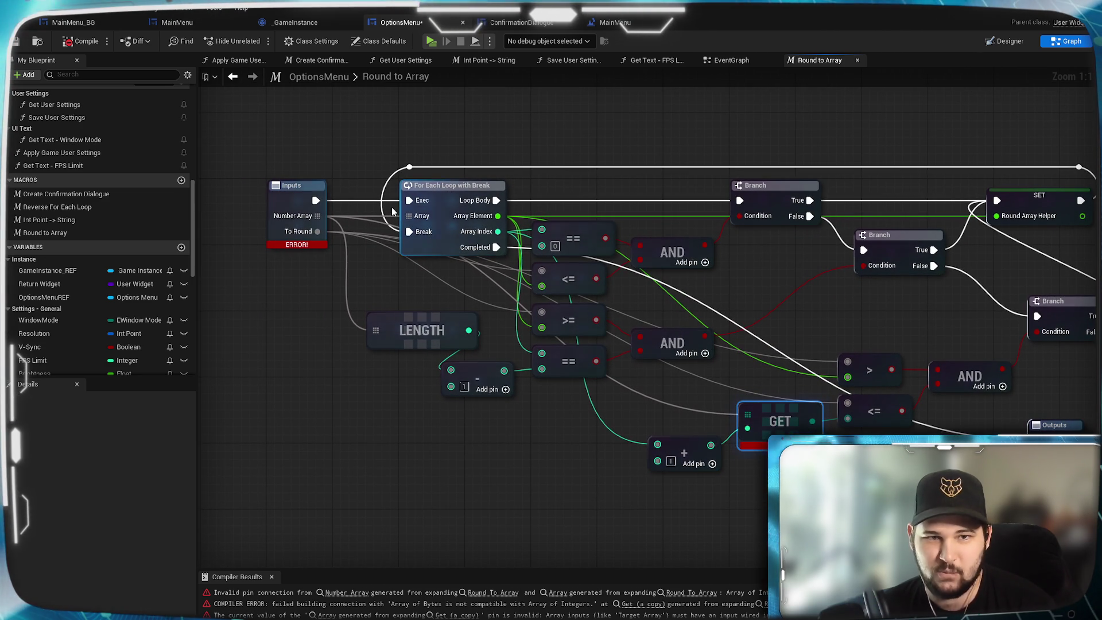
left_click_drag(772, 499, 750, 475)
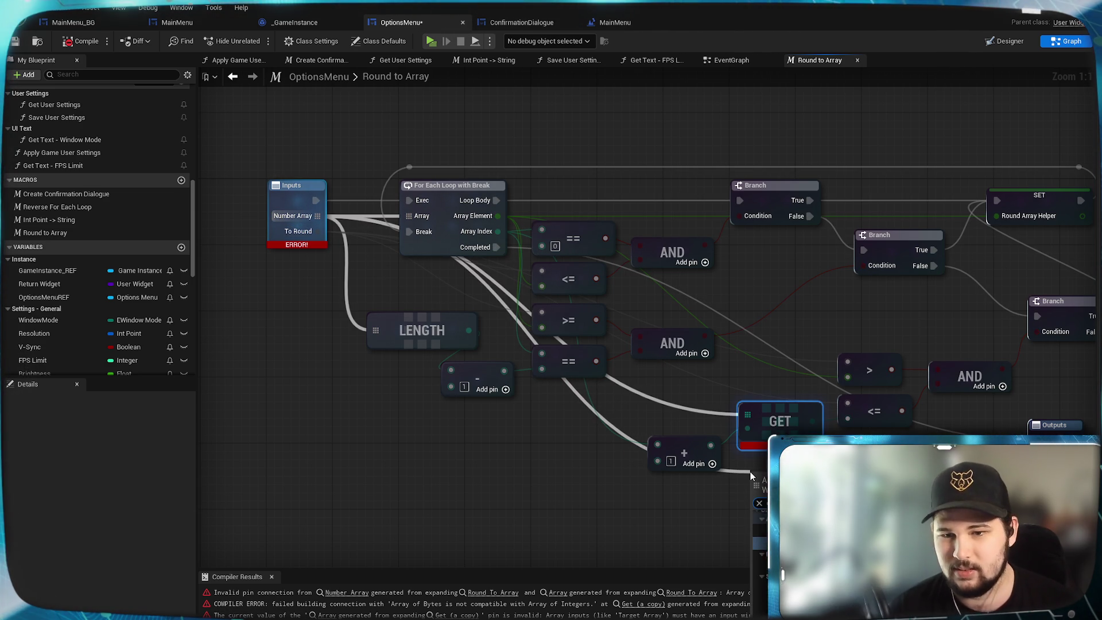
key("Return")
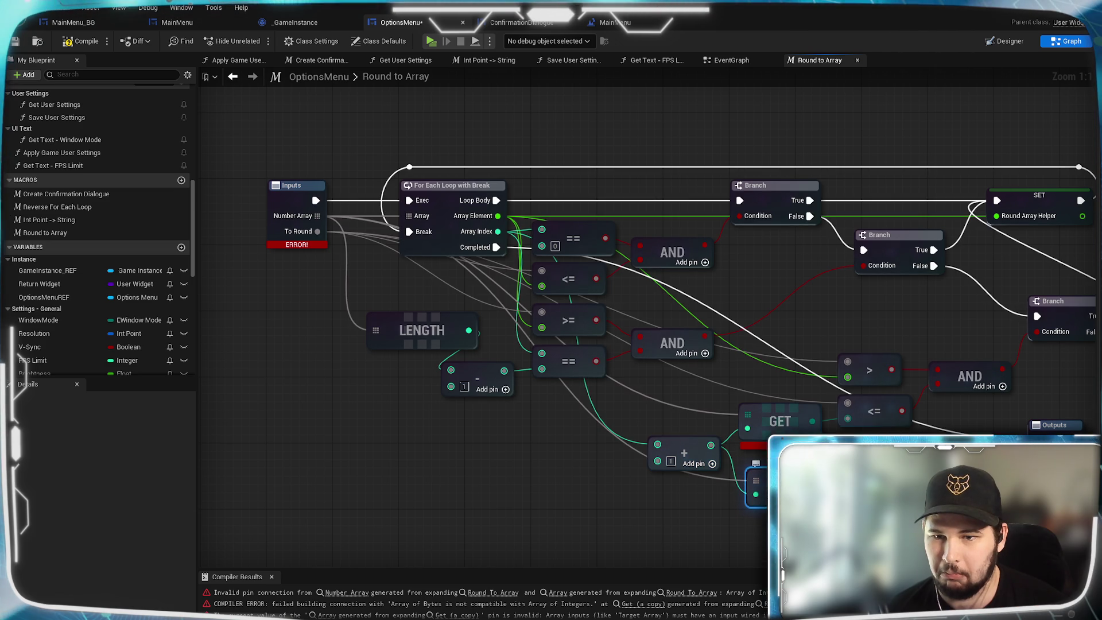
- Move the GET node into clear space and compile and save the blueprint
left_click(806, 413)
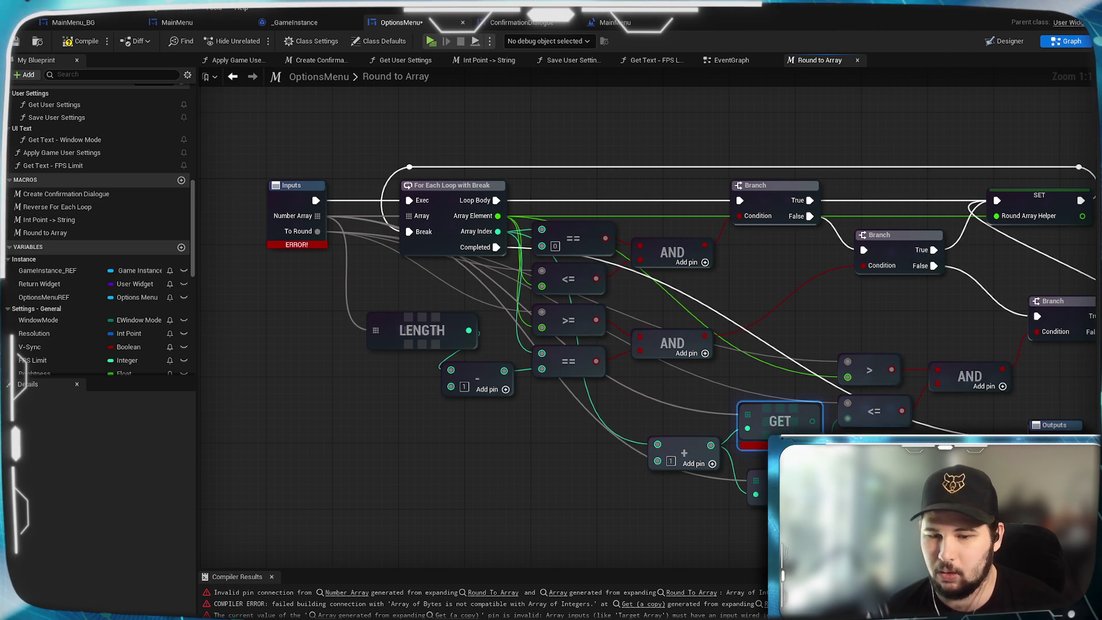
left_click_drag(797, 485, 788, 427)
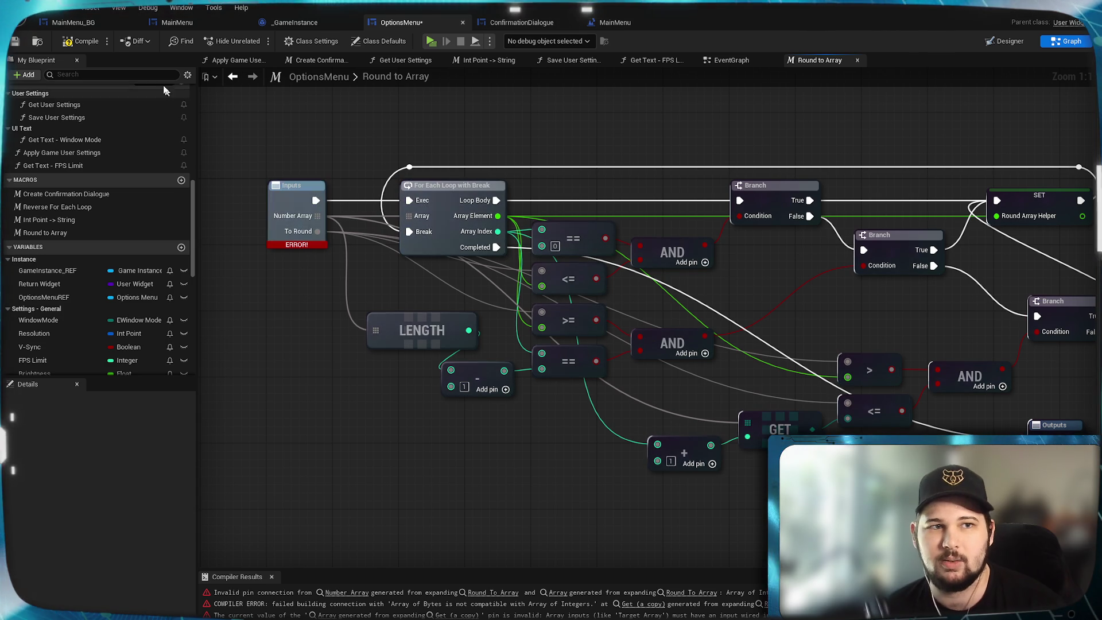
left_click(15, 41)
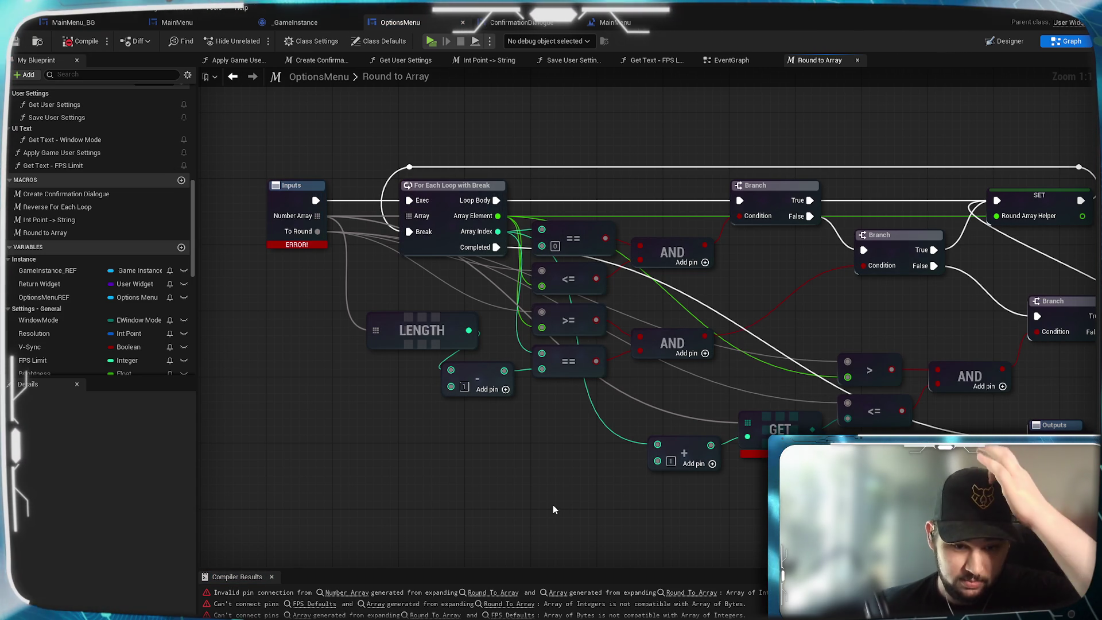
left_click_drag(665, 522, 619, 541)
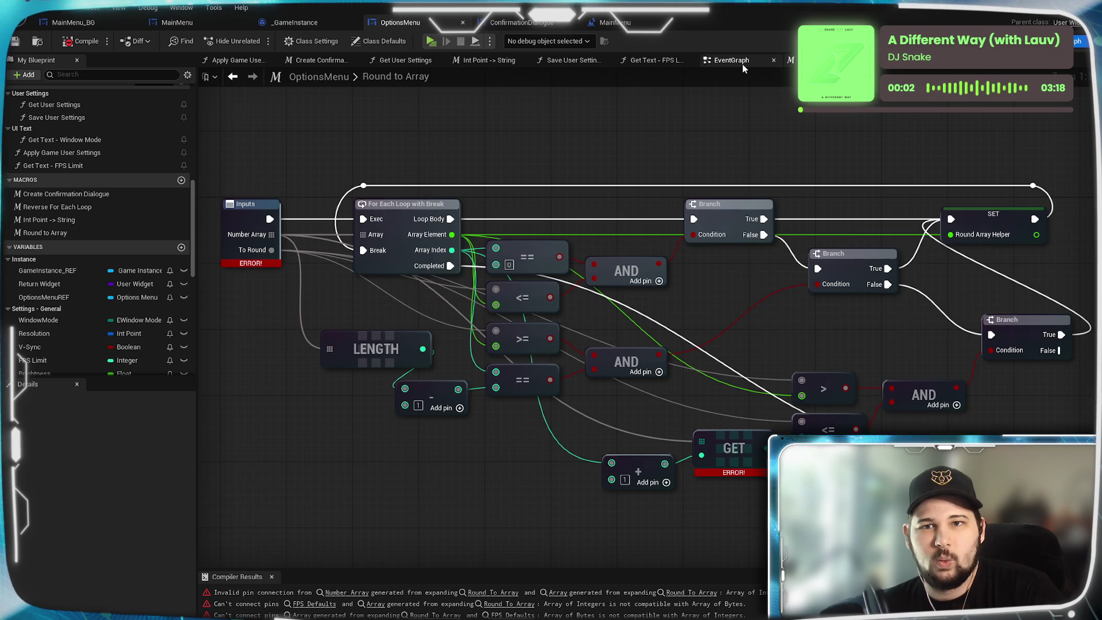
- In the OptionsMenu EventGraph, nudge FPS Defaults up and select the Round To Array node
left_click(742, 63)
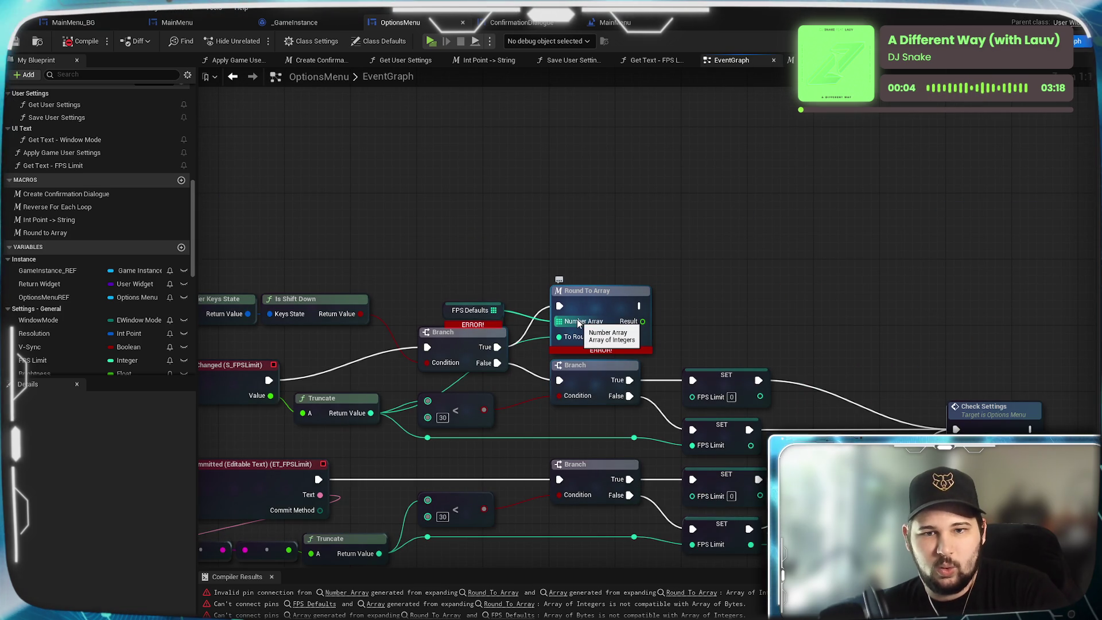
left_click_drag(485, 302, 485, 286)
left_click(590, 221)
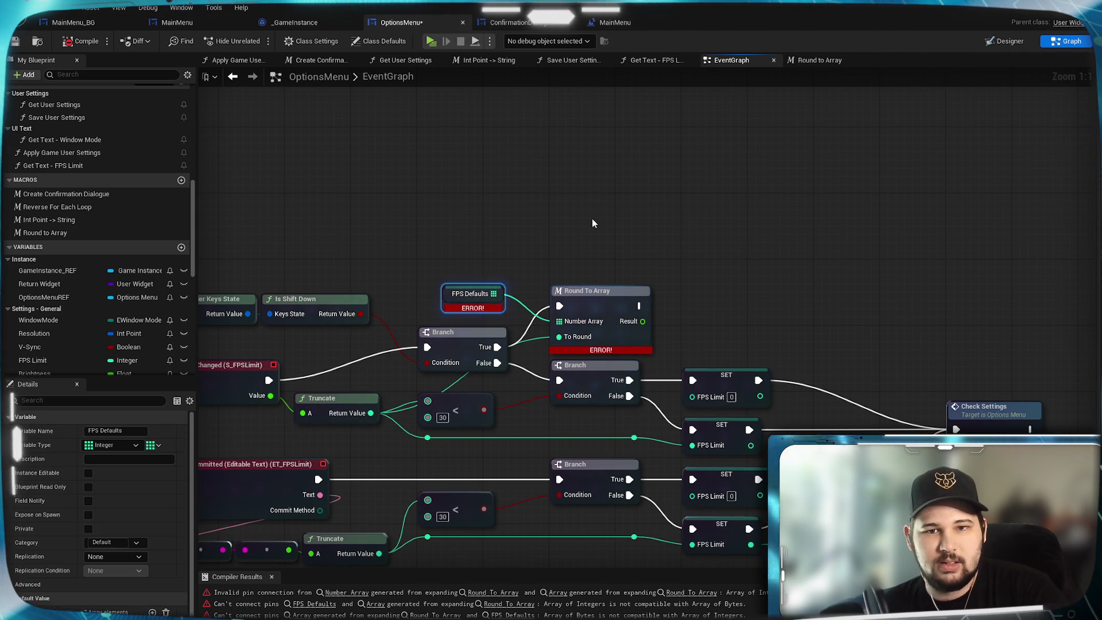
left_click(597, 298)
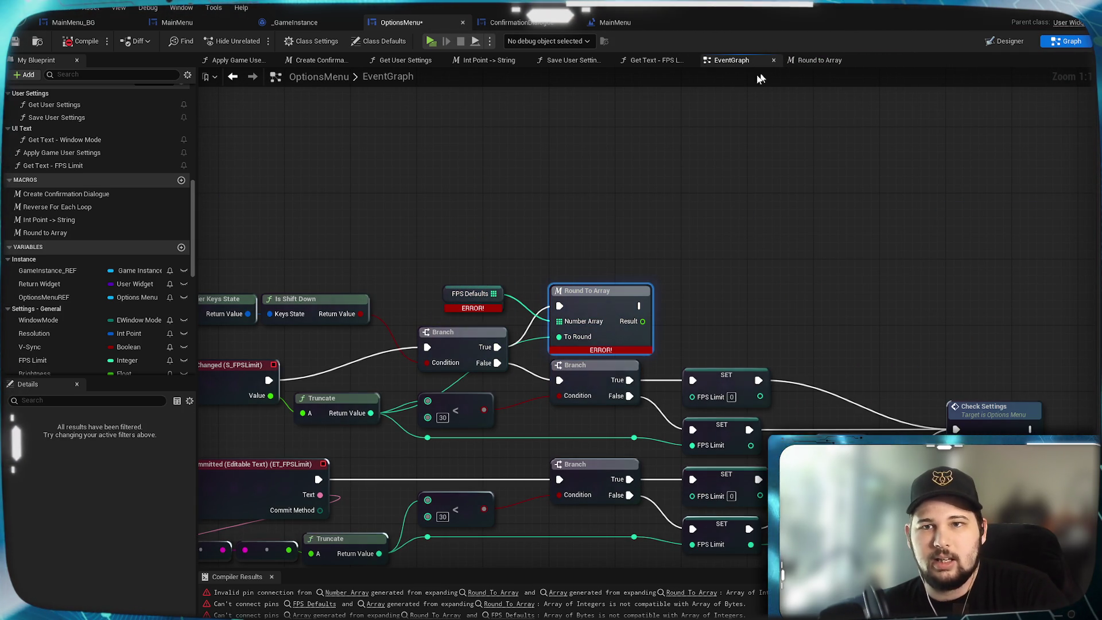
- Change the macro's Number Array input to an Integer array and compile
left_click(803, 60)
left_click(248, 226)
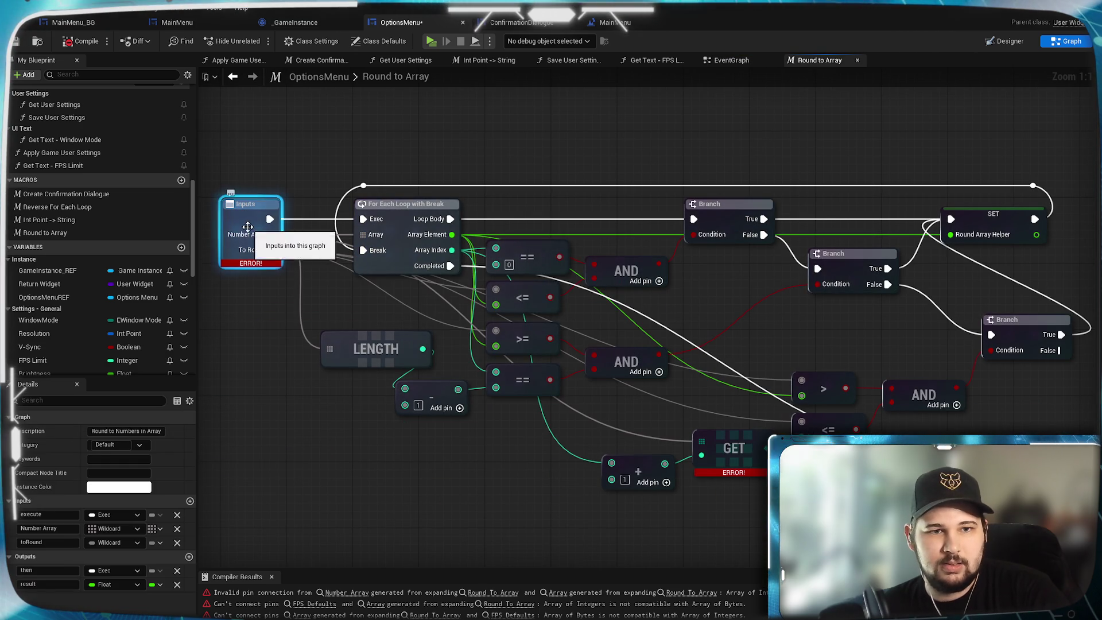
left_click(132, 529)
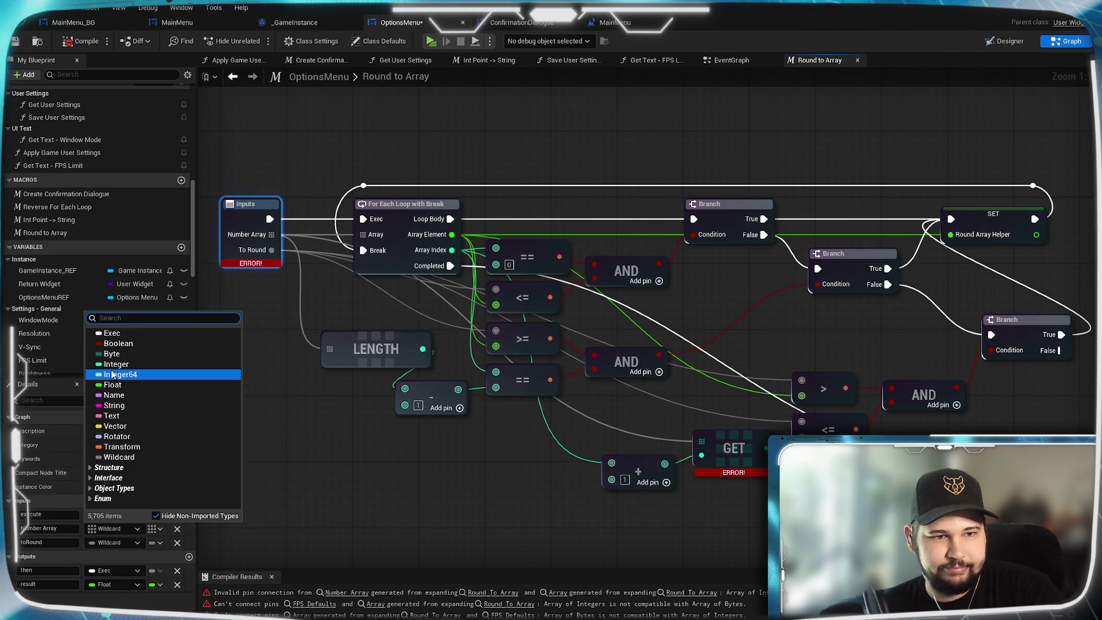
left_click(115, 364)
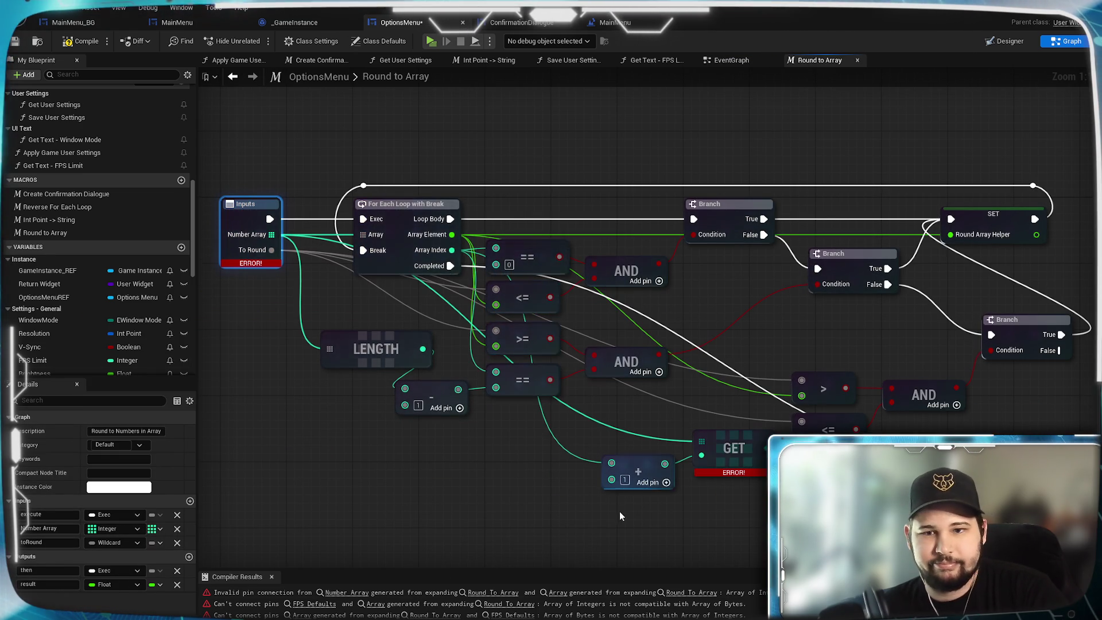
left_click(80, 41)
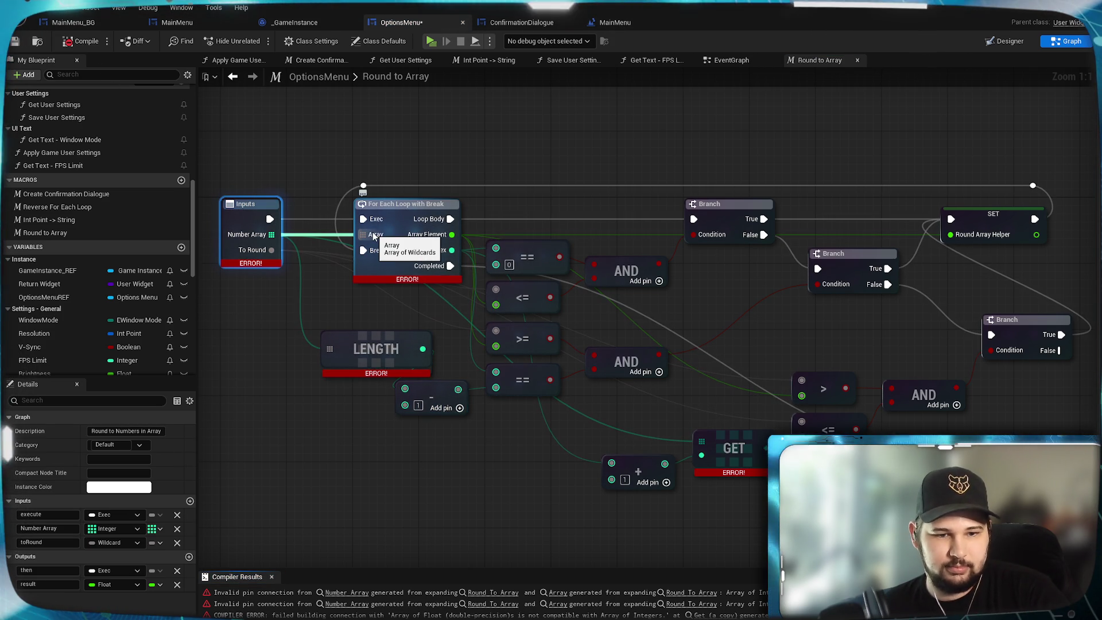
- Reconnect Number Array into the For Each Loop's Array input and recompile
left_click(374, 236)
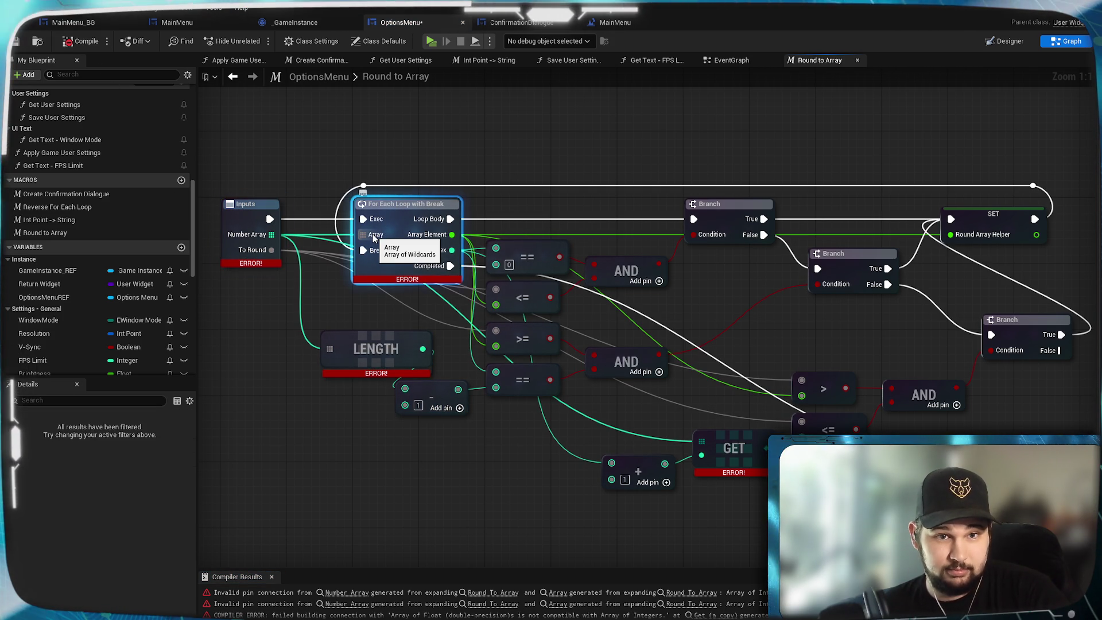
mouse_move(374, 236)
left_mouse_down()
mouse_move(310, 238)
mouse_move(371, 235)
left_mouse_up()
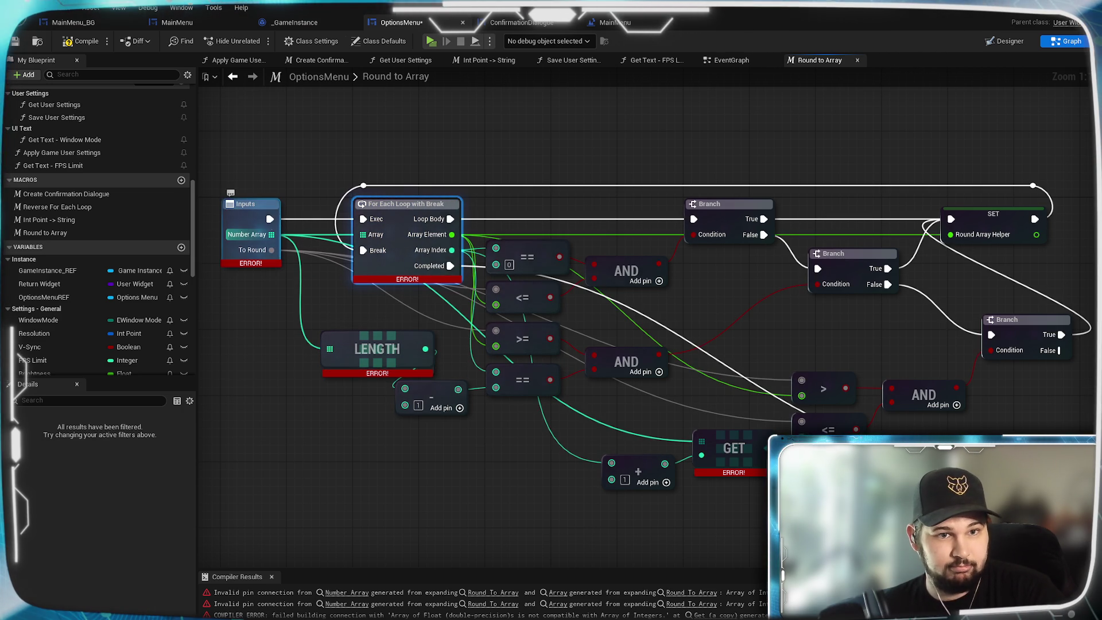
left_click(429, 491)
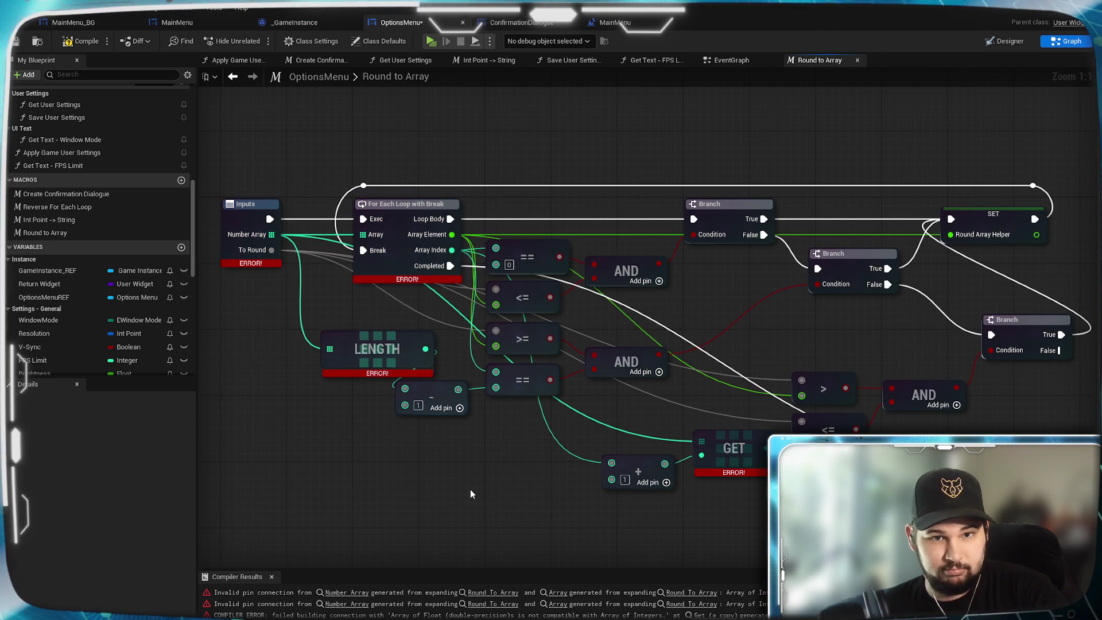
left_click(94, 47)
- Replace the broken GET with a Get (a copy) node indexed by the + result, compiling cleanly
left_click(724, 441)
key("Delete")
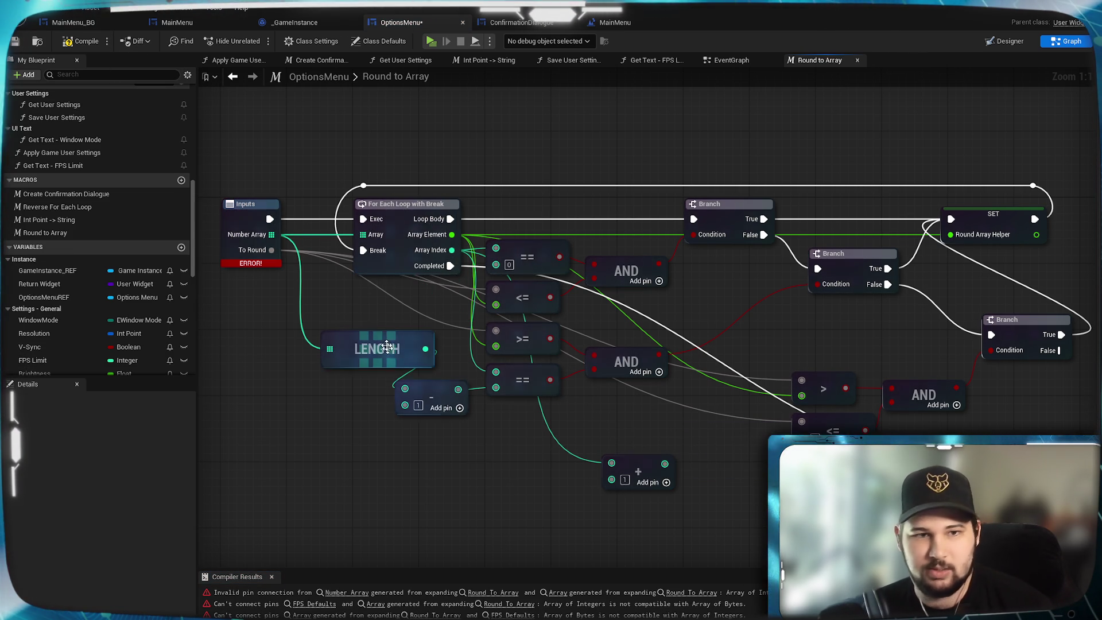
mouse_move(271, 234)
left_mouse_down()
mouse_move(603, 476)
mouse_move(703, 451)
mouse_move(696, 443)
left_mouse_up()
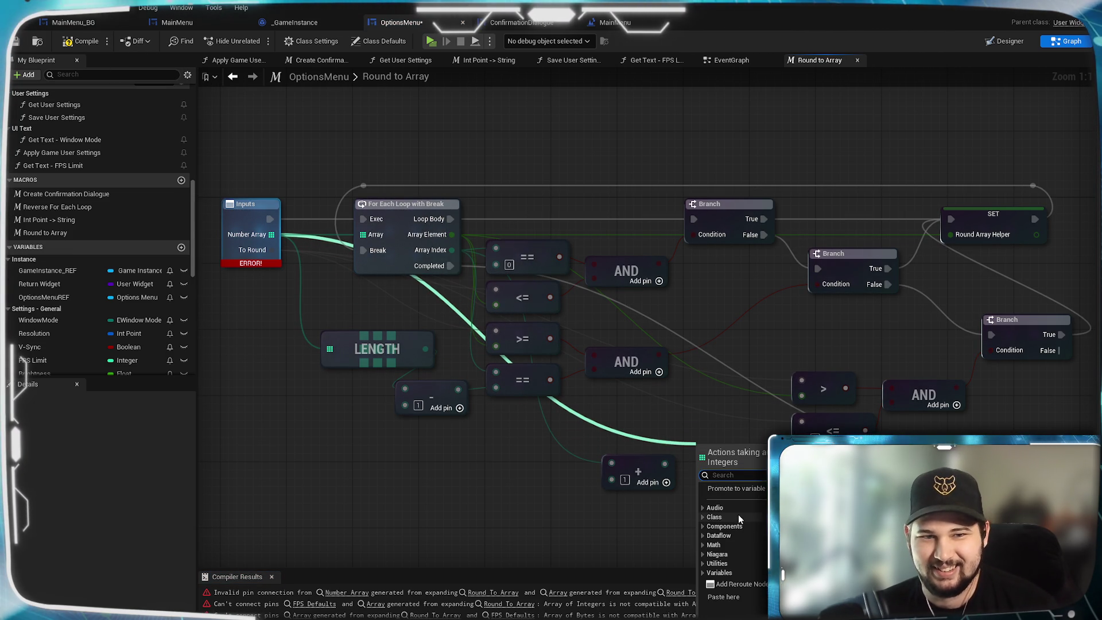
type("get")
left_click(756, 508)
left_click_drag(664, 464, 701, 467)
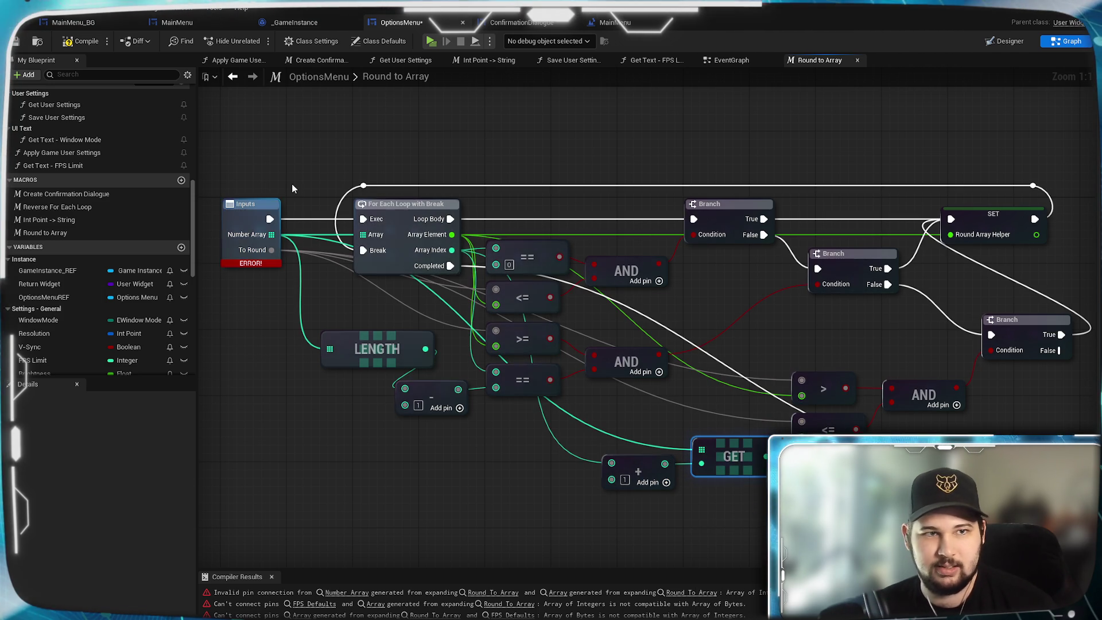
left_click(84, 42)
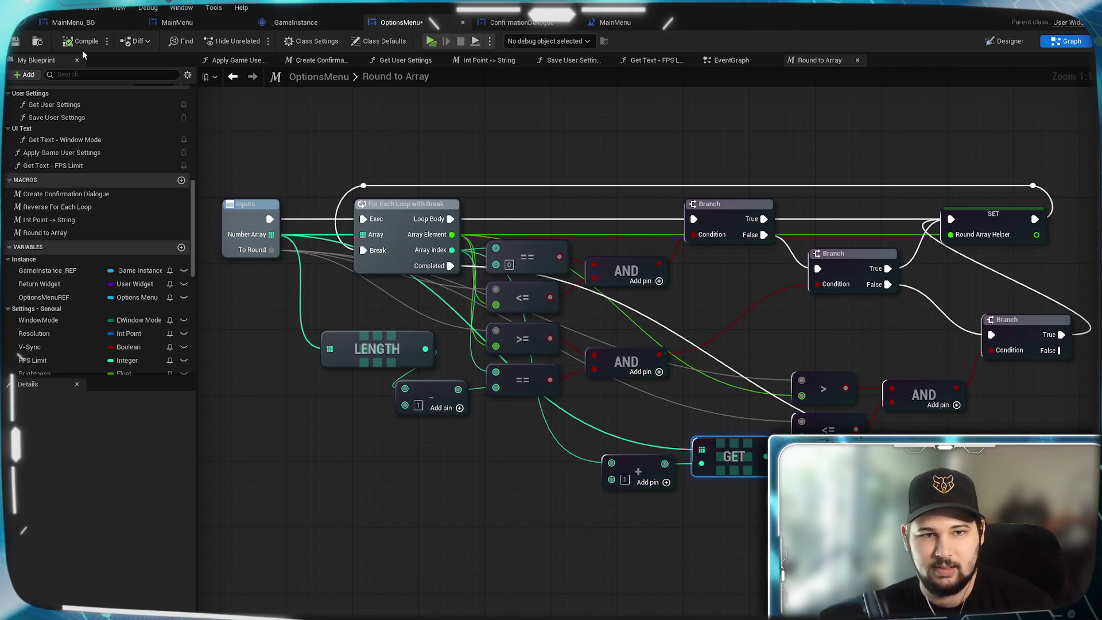
- Save the OptionsMenu blueprint, nudge the GET node up, and check the Number Array type
key("ctrl+s")
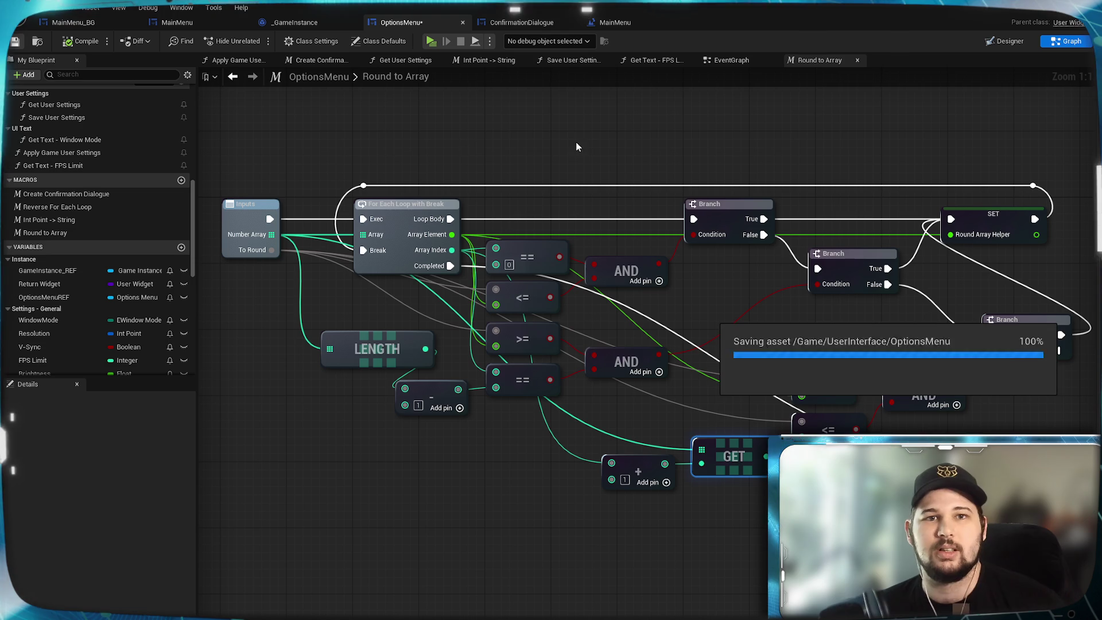
left_click_drag(731, 446, 731, 437)
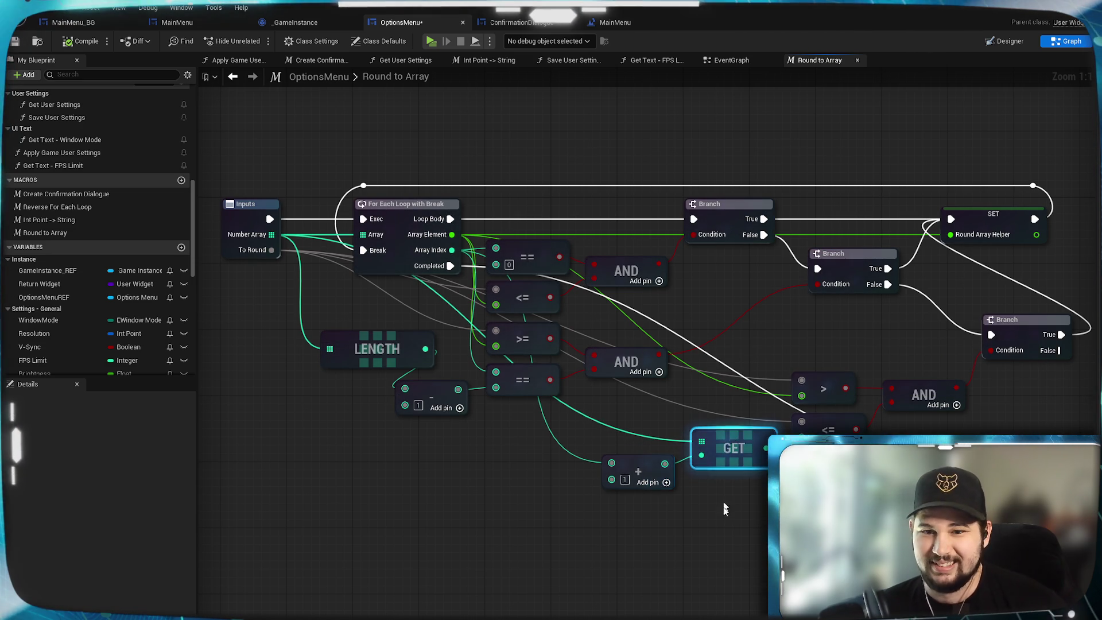
left_click(266, 237)
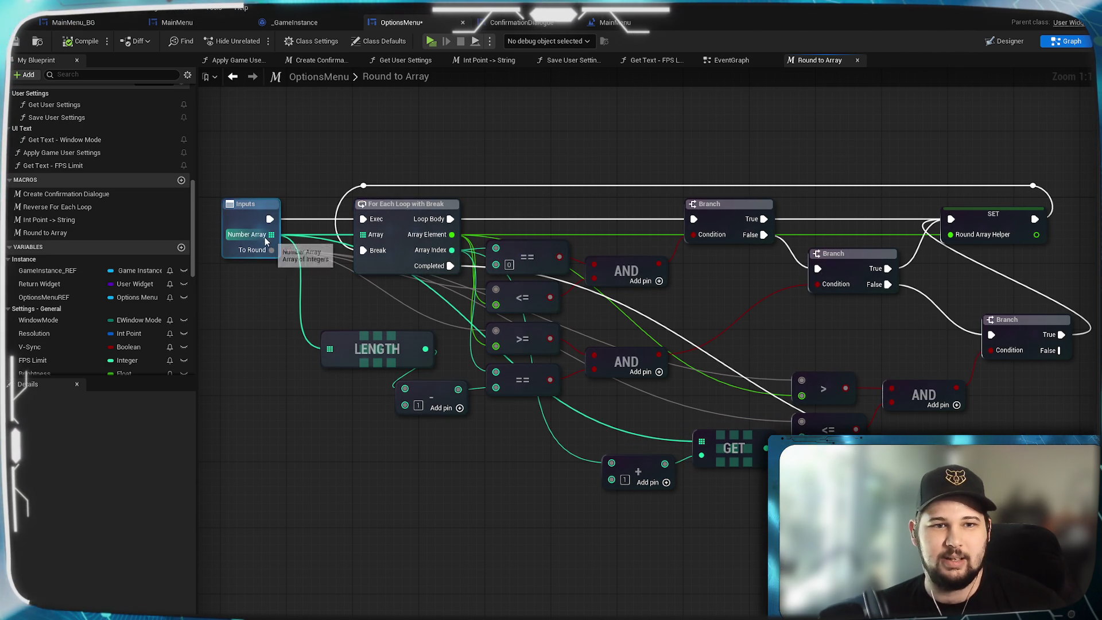
left_click(766, 129)
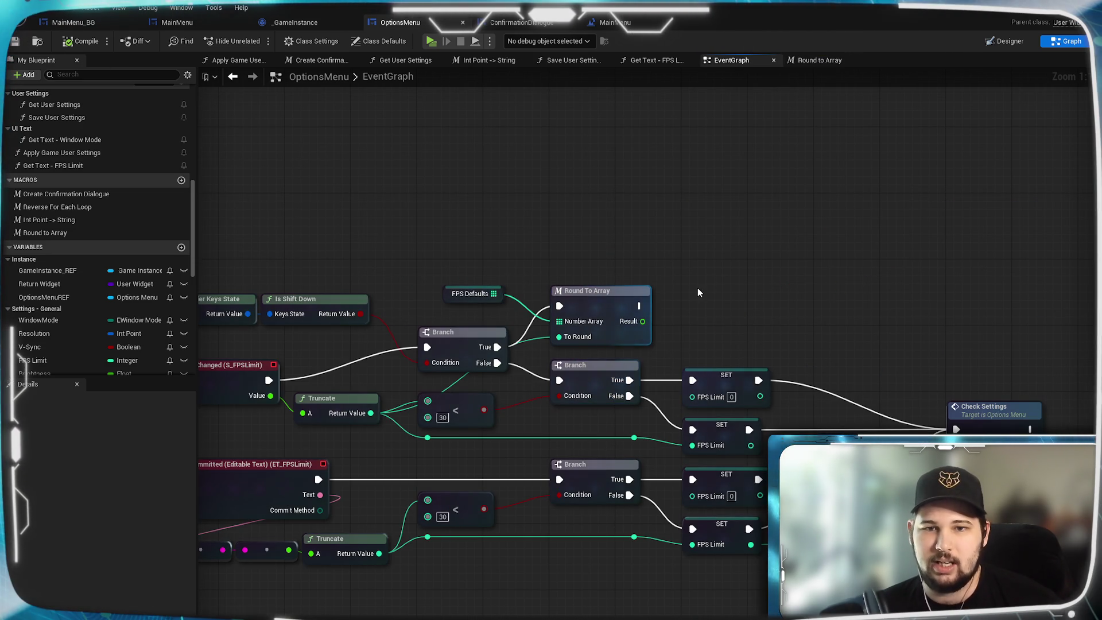
- Duplicate SET FPS Limit and feed it the Round To Array Result via Truncate, chained after the macro
mouse_move(732, 274)
left_mouse_down()
mouse_move(804, 273)
mouse_move(795, 394)
left_mouse_up()
left_click(795, 394)
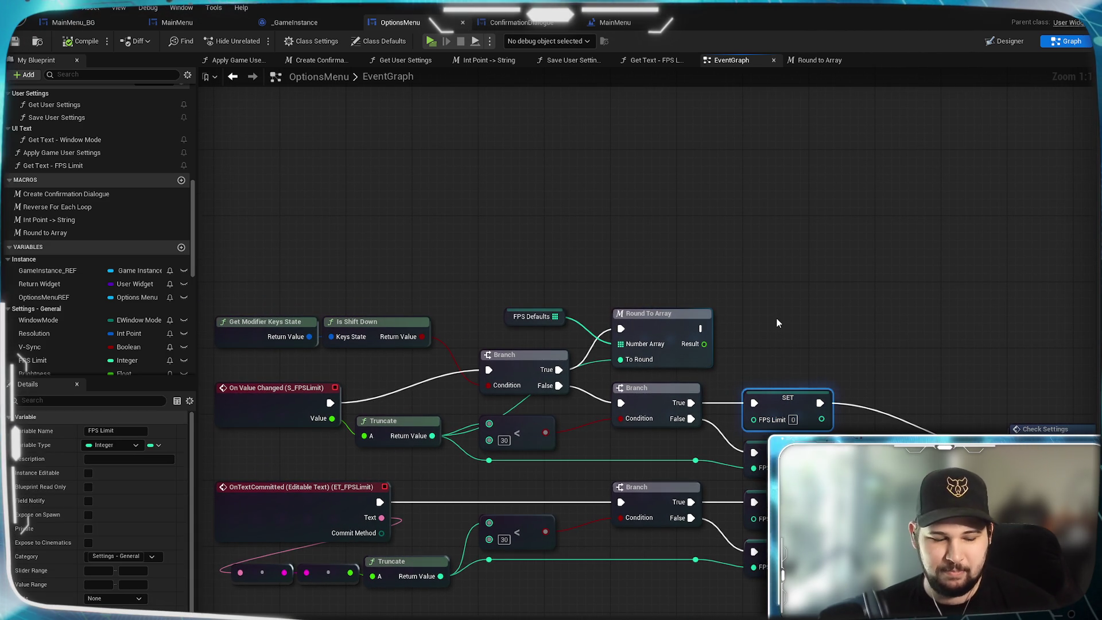
key("ctrl+c")
key("ctrl+v")
left_click_drag(820, 323, 787, 323)
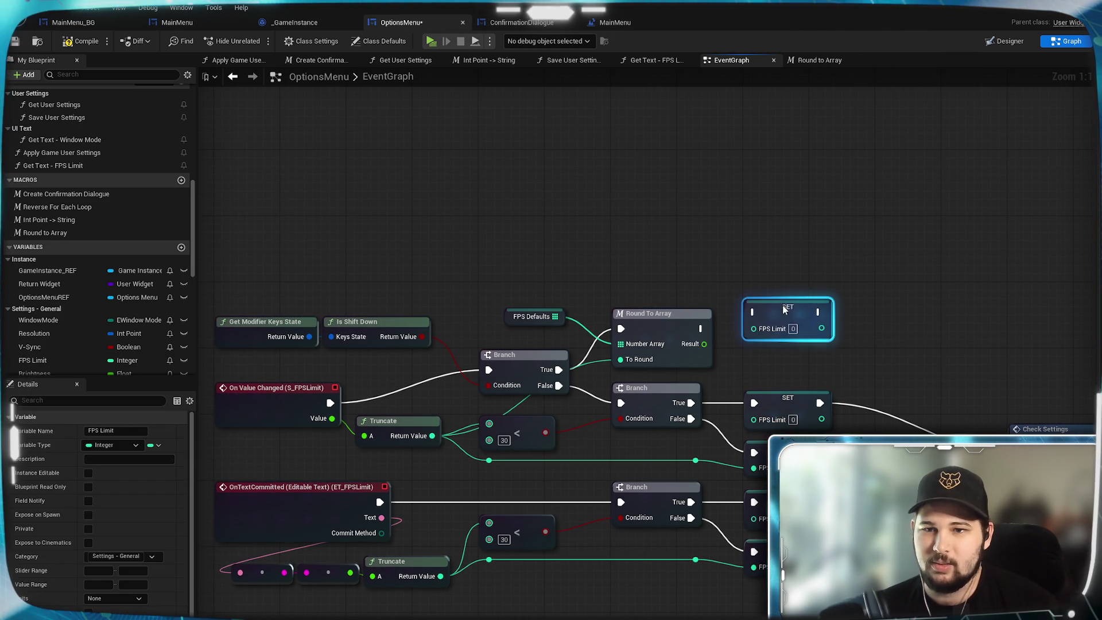
mouse_move(704, 343)
left_mouse_down()
mouse_move(802, 345)
mouse_move(802, 362)
left_mouse_up()
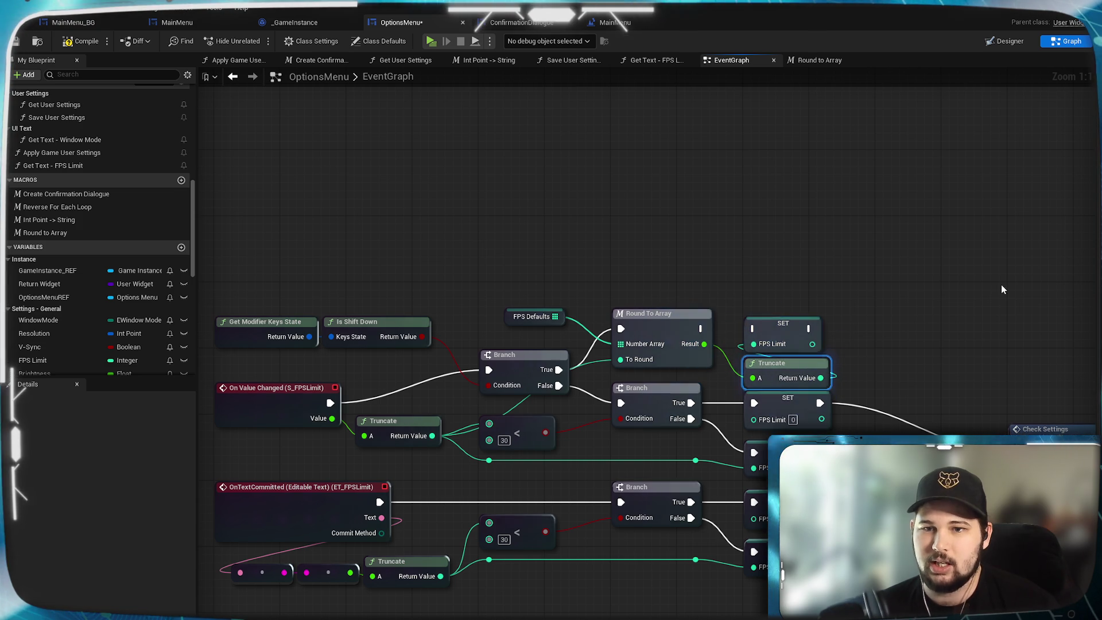
left_click_drag(700, 328, 753, 328)
mouse_move(962, 329)
left_mouse_down()
mouse_move(800, 251)
mouse_move(745, 251)
mouse_move(794, 271)
left_mouse_up()
mouse_move(665, 279)
left_mouse_down()
mouse_move(827, 256)
mouse_move(884, 343)
mouse_move(745, 465)
mouse_move(760, 251)
left_mouse_up()
- Add a slider Set Value targeting S FPSLimit with the rounded value, chained after SET
left_click(612, 217)
mouse_move(612, 217)
left_mouse_down()
mouse_move(706, 204)
mouse_move(714, 234)
left_mouse_up()
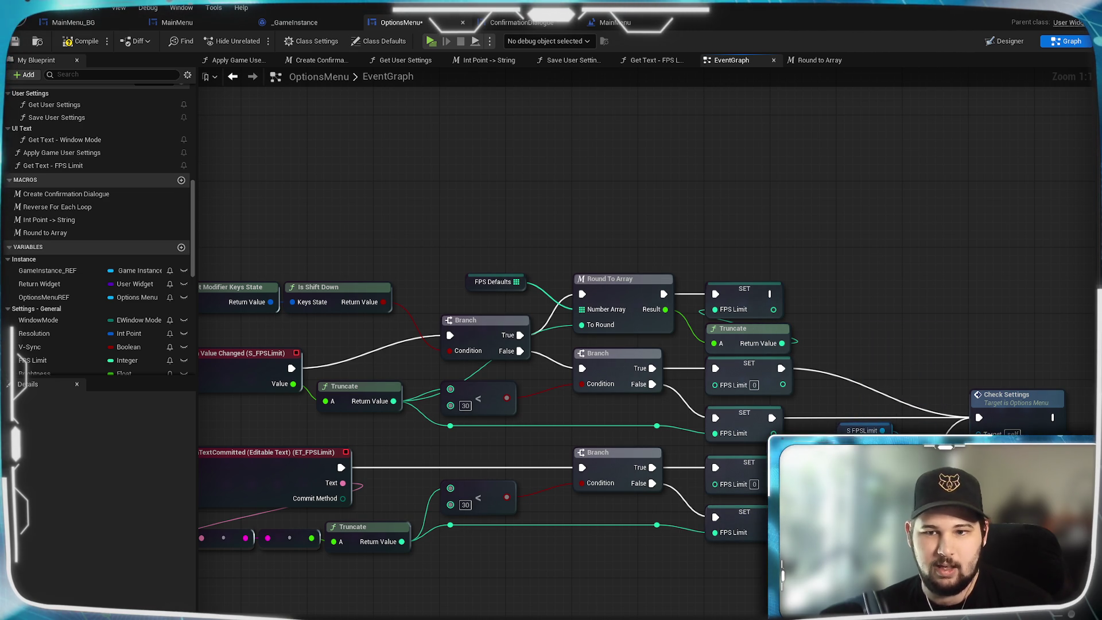
key("ctrl+v")
left_click_drag(904, 273, 871, 273)
left_click_drag(882, 430, 861, 294)
mouse_move(665, 310)
left_mouse_down()
mouse_move(724, 332)
mouse_move(866, 310)
left_mouse_up()
mouse_move(771, 294)
left_mouse_down()
mouse_move(804, 313)
mouse_move(862, 277)
mouse_move(963, 416)
mouse_move(979, 417)
left_mouse_up()
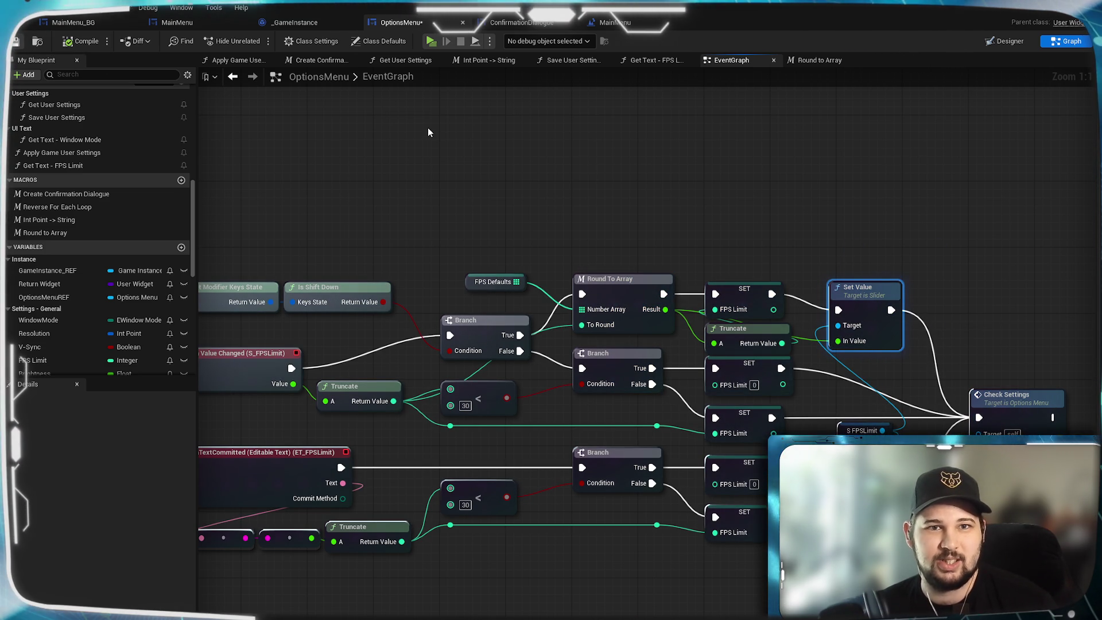
- Save the OptionsMenu blueprint and launch the game preview
left_click(509, 181)
key("ctrl+s")
left_click(429, 43)
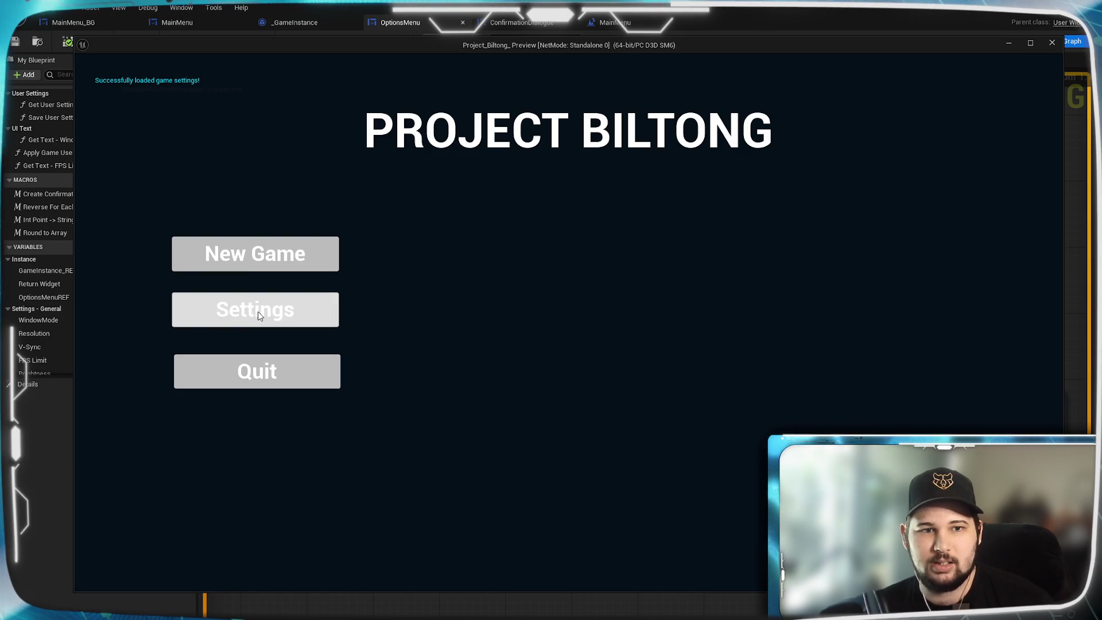
- In Settings, drag the FPS Limit slider high and low, discard the changes, and quit
left_click(257, 311)
left_click_drag(483, 253, 794, 266)
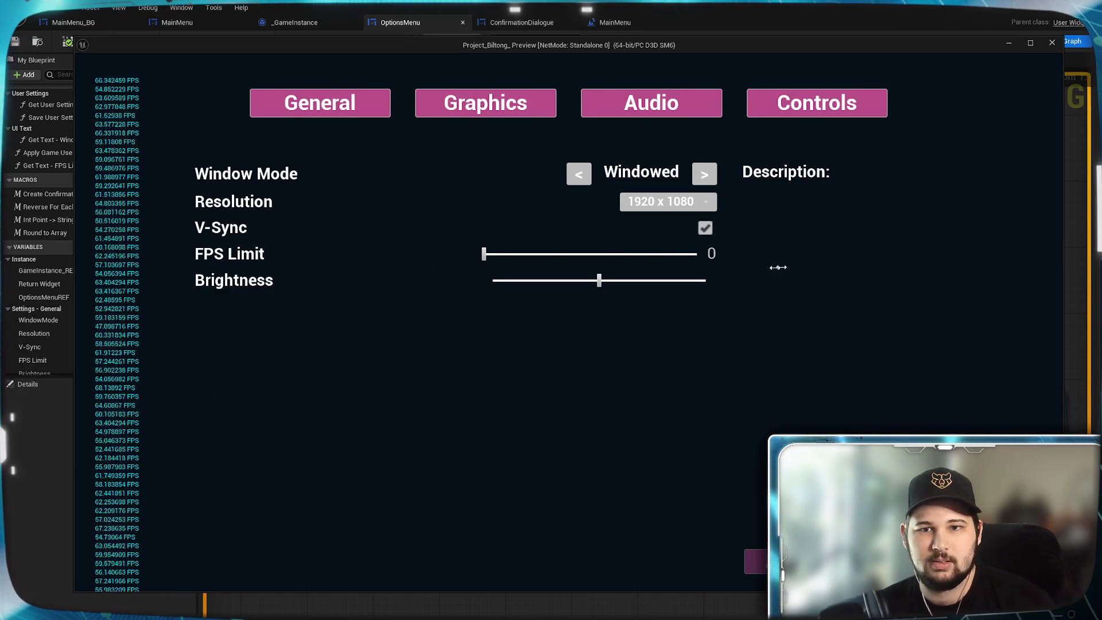
mouse_move(546, 250)
left_mouse_down()
mouse_move(987, 304)
mouse_move(545, 273)
mouse_move(614, 253)
mouse_move(683, 309)
left_mouse_up()
key("Escape")
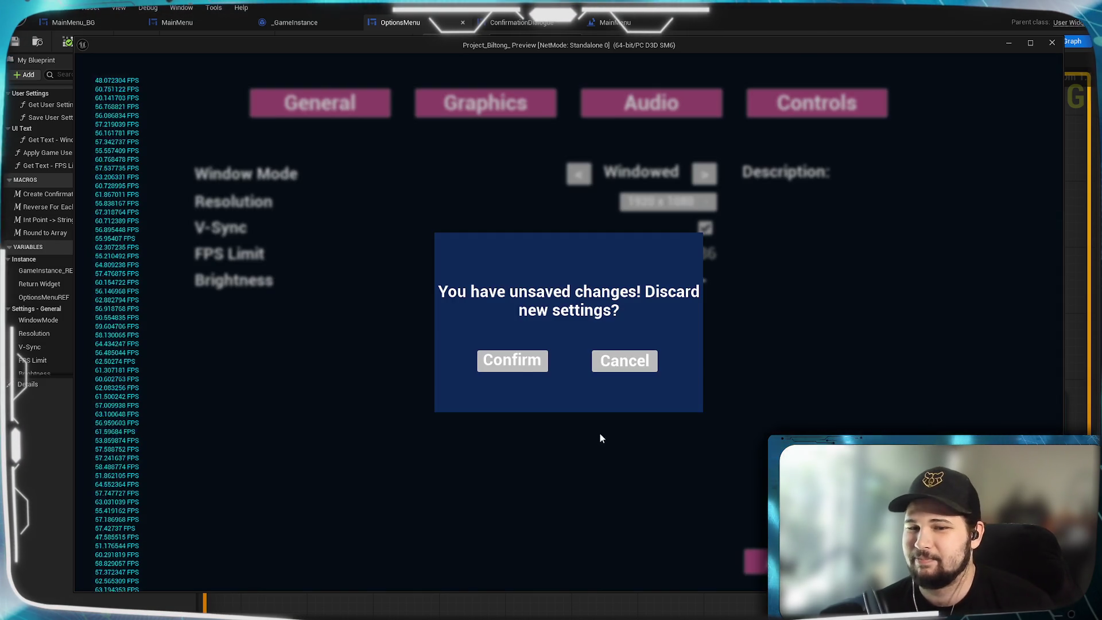
left_click(508, 361)
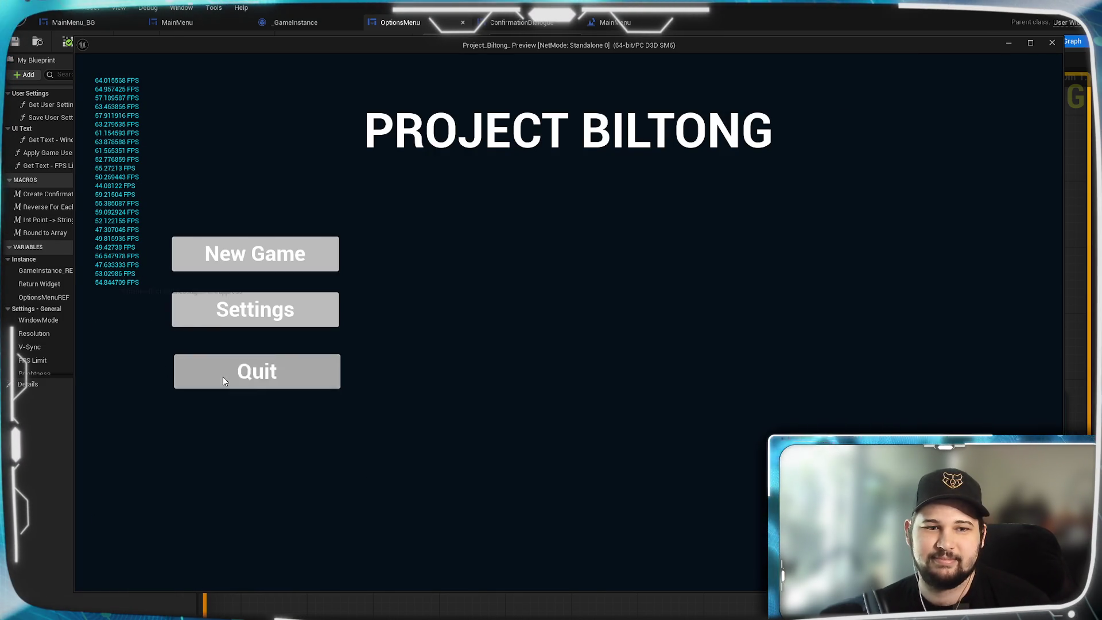
left_click(224, 378)
- Nudge the SET FPS Limit node down and to the left
left_click(762, 247)
left_click_drag(762, 246, 754, 280)
left_click(745, 224)
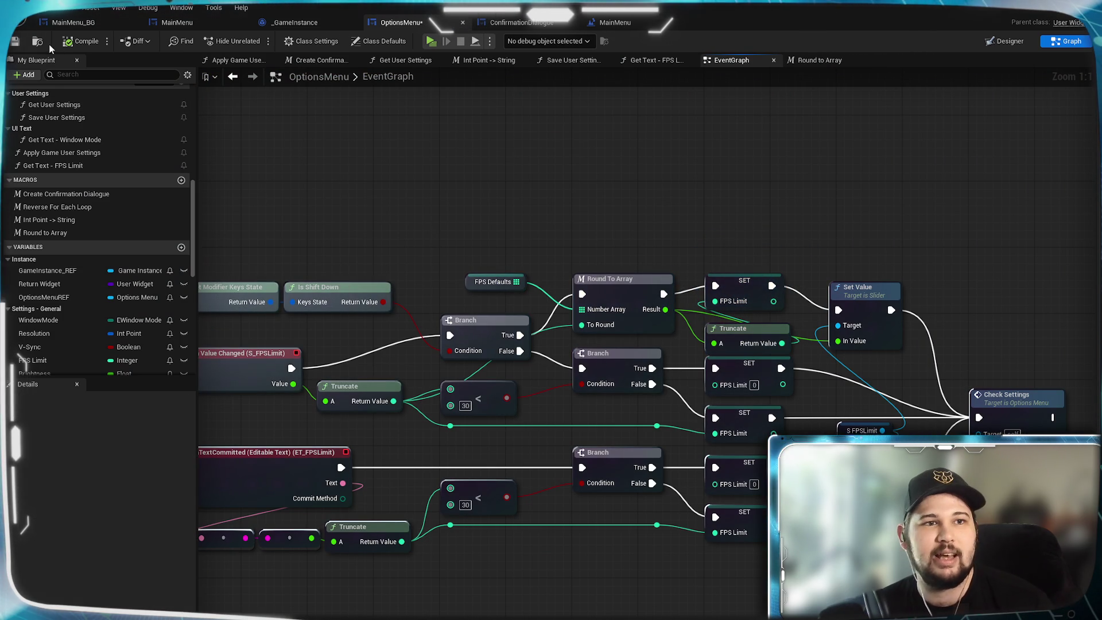
- Save the OptionsMenu blueprint and switch to the Round to Array macro graph
key("ctrl+s")
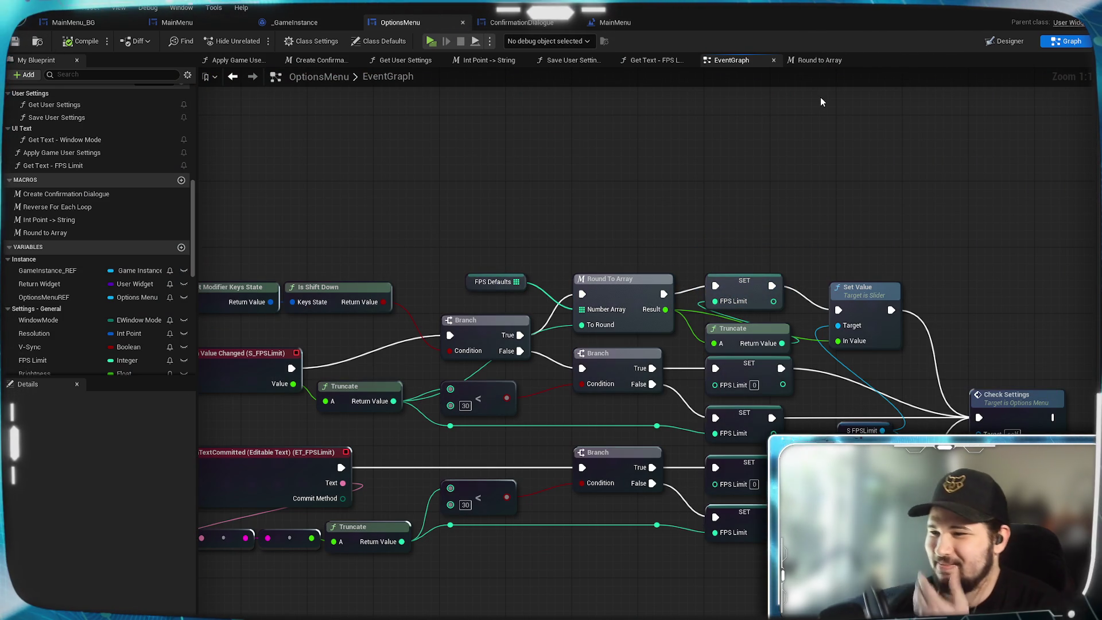
left_click(819, 60)
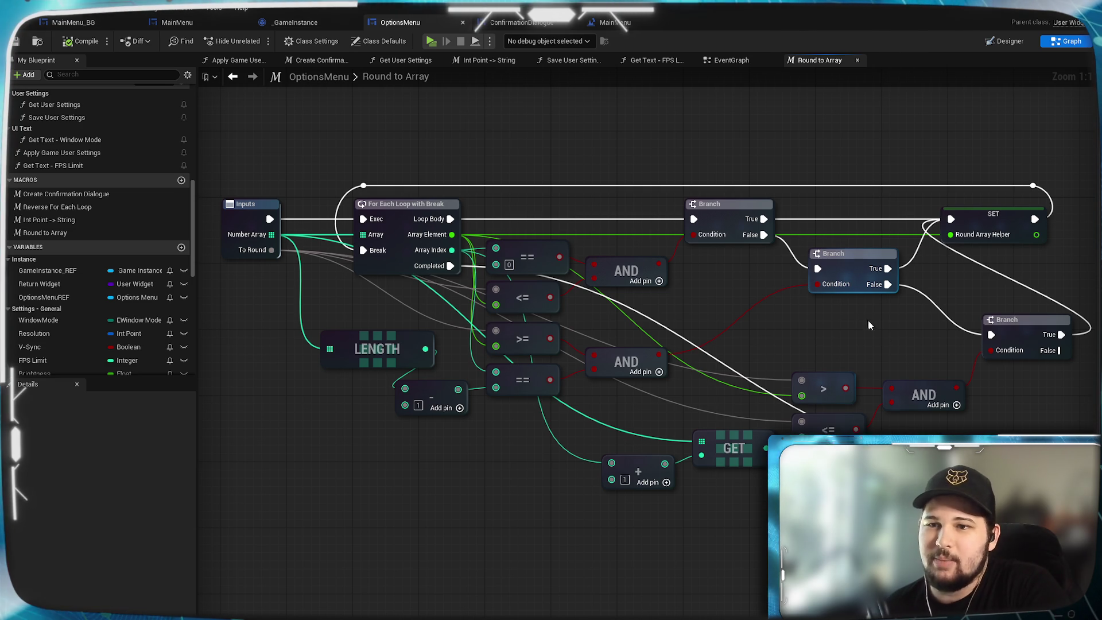
mouse_move(924, 321)
left_mouse_down()
mouse_move(917, 333)
mouse_move(851, 323)
left_mouse_up()
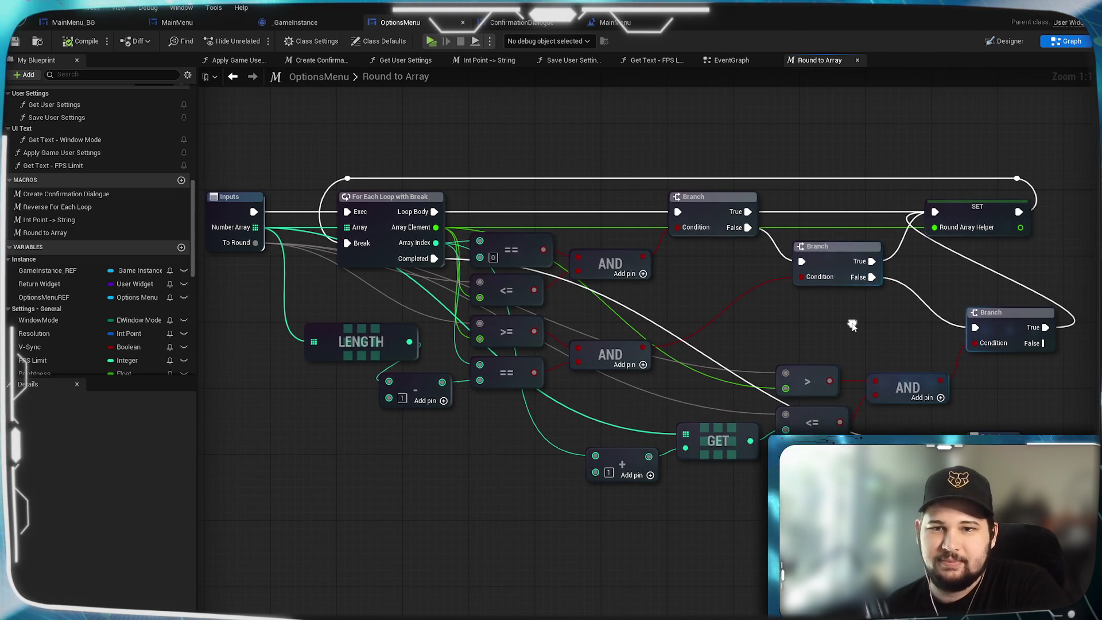
left_click_drag(953, 267, 919, 315)
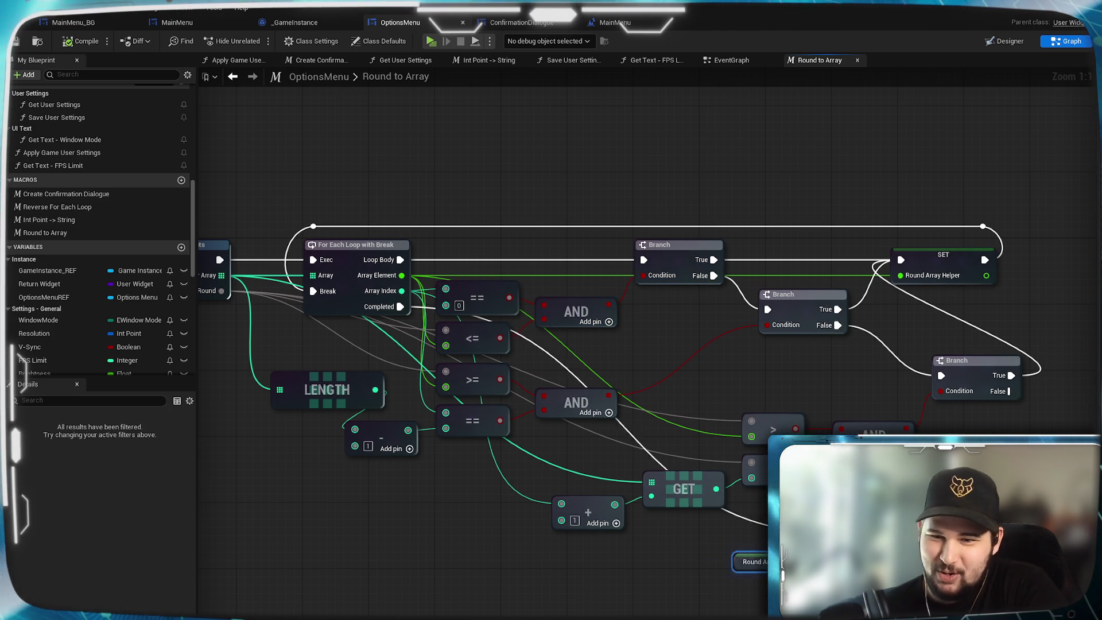
- Move the Outputs and Round Array Helper nodes, undo the move, and save again
left_click_drag(815, 550, 589, 573)
key("ctrl+z")
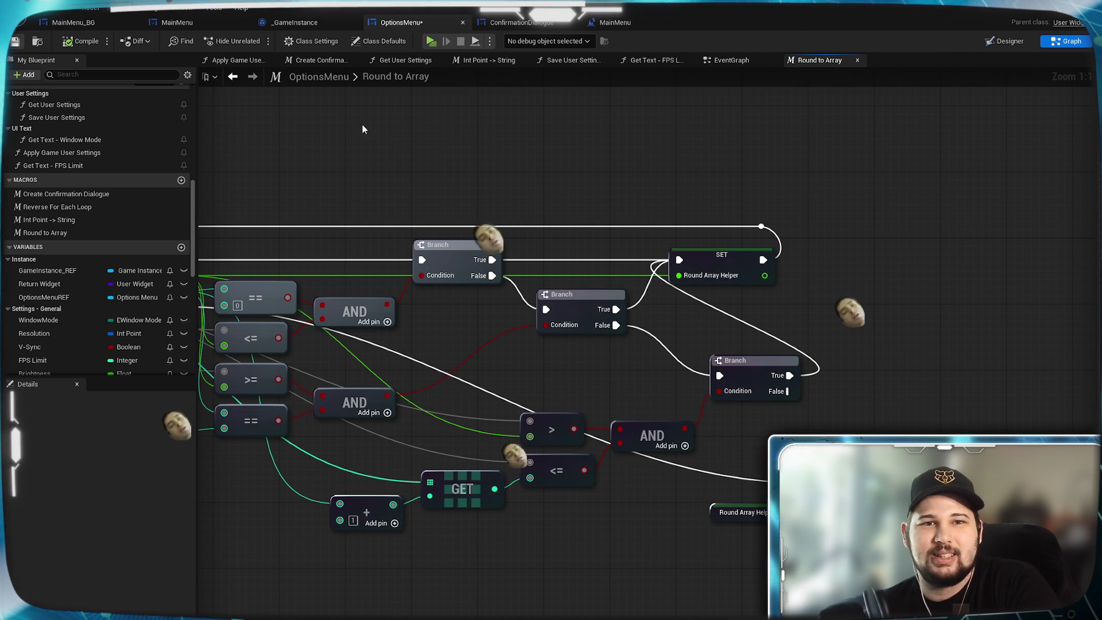
key("ctrl+s")
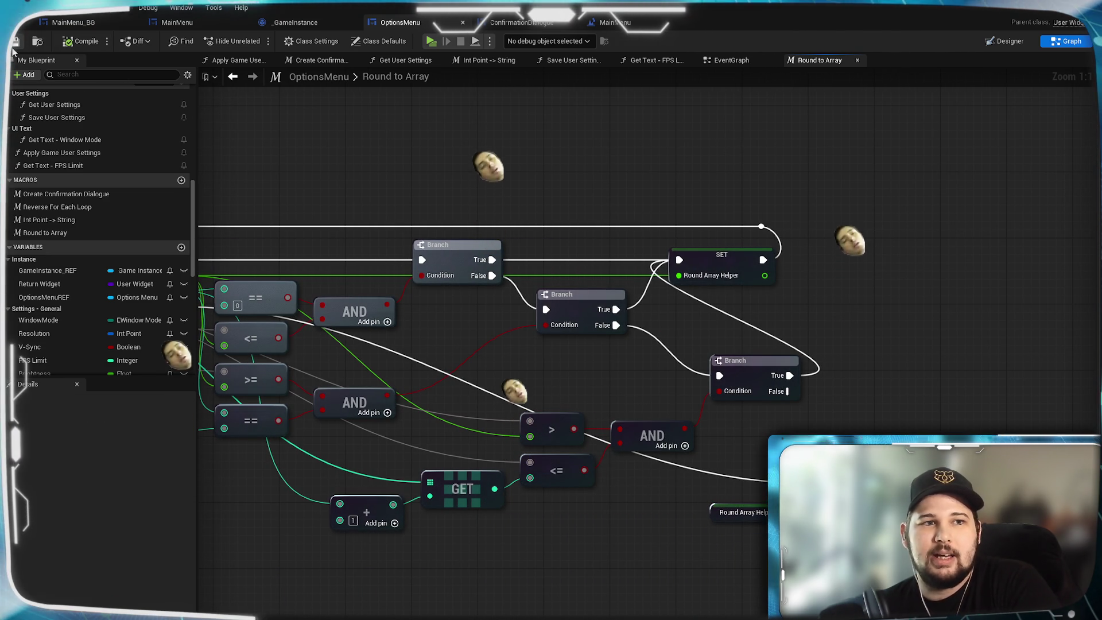
- Pan the macro graph to show For Each Loop, LENGTH and the Outputs Result pin
right_click(645, 189)
mouse_move(339, 181)
left_mouse_down()
mouse_move(532, 170)
mouse_move(577, 204)
left_mouse_up()
scroll(531, 169, "down", 1)
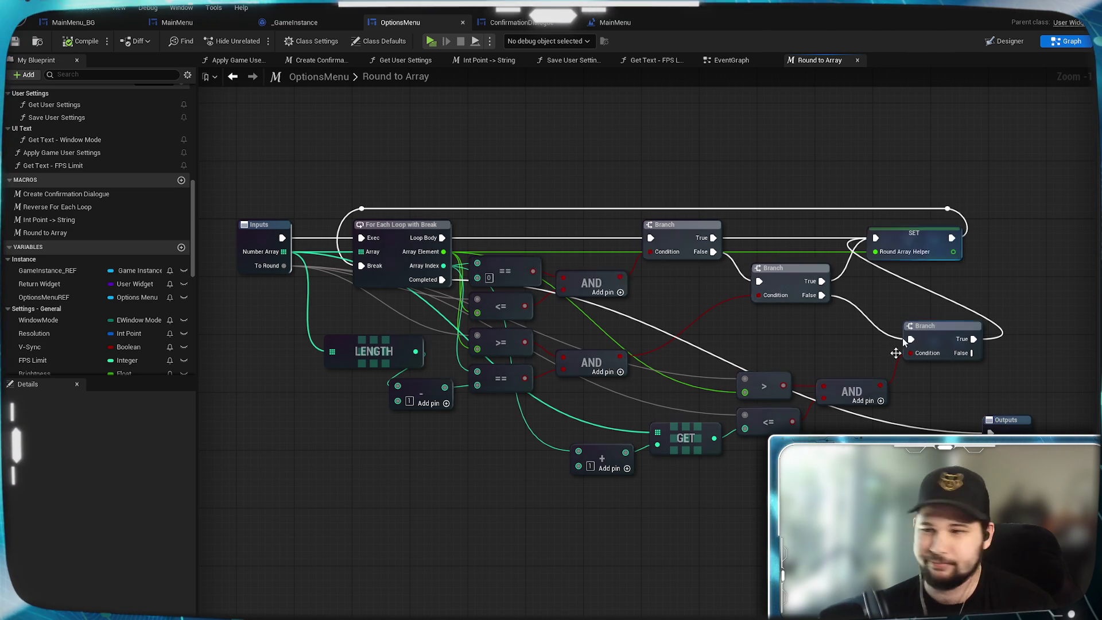
mouse_move(769, 514)
left_mouse_down()
mouse_move(746, 473)
mouse_move(767, 463)
left_mouse_up()
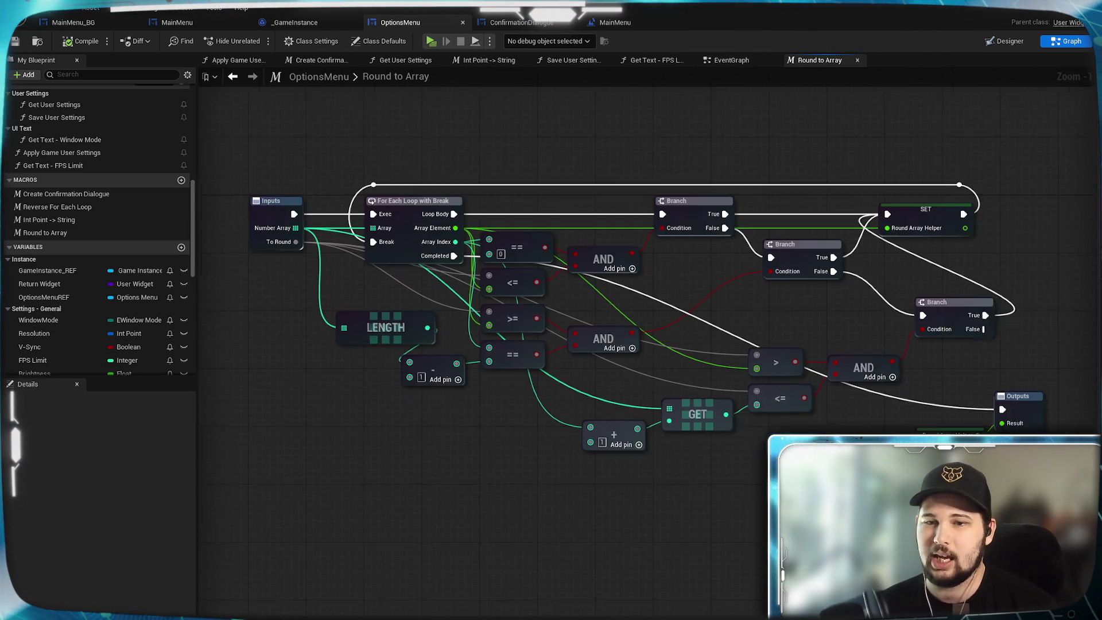
scroll(618, 313, "up", 1)
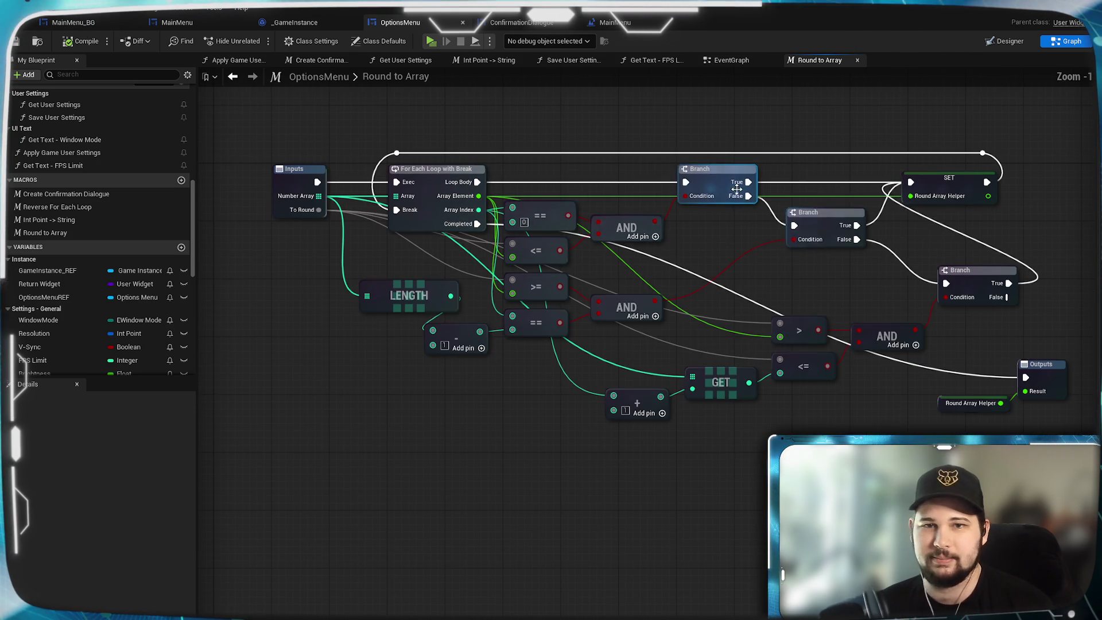
scroll(745, 189, "down", 1)
mouse_move(736, 281)
left_mouse_down()
mouse_move(669, 273)
mouse_move(686, 285)
mouse_move(691, 248)
mouse_move(696, 296)
left_mouse_up()
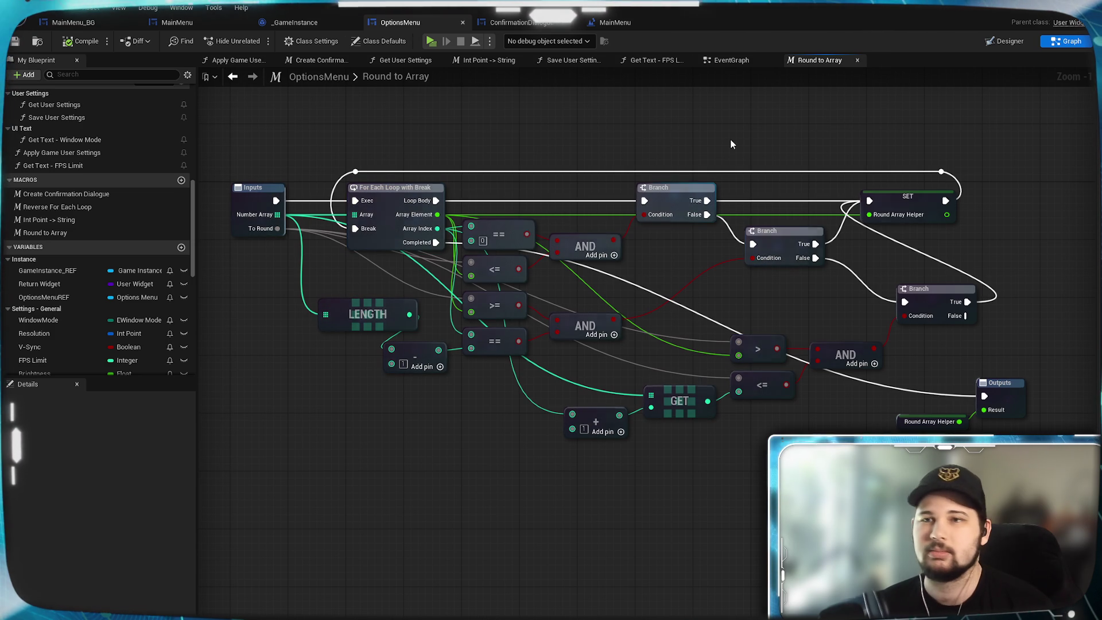
mouse_move(730, 144)
left_mouse_down()
mouse_move(716, 124)
mouse_move(719, 94)
left_mouse_up()
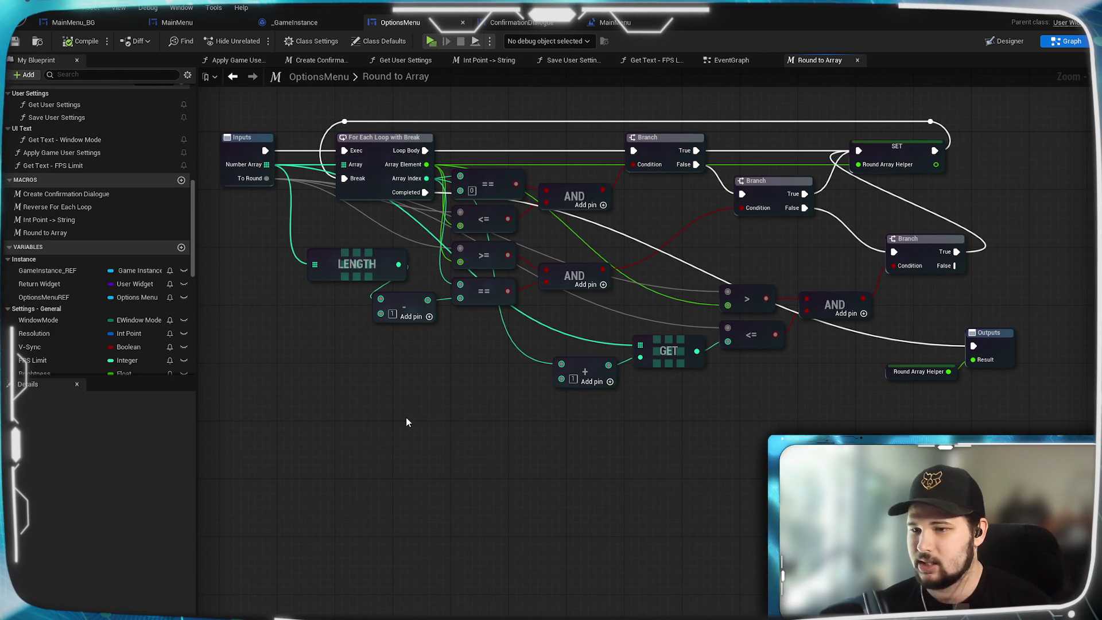
left_click_drag(654, 446, 631, 442)
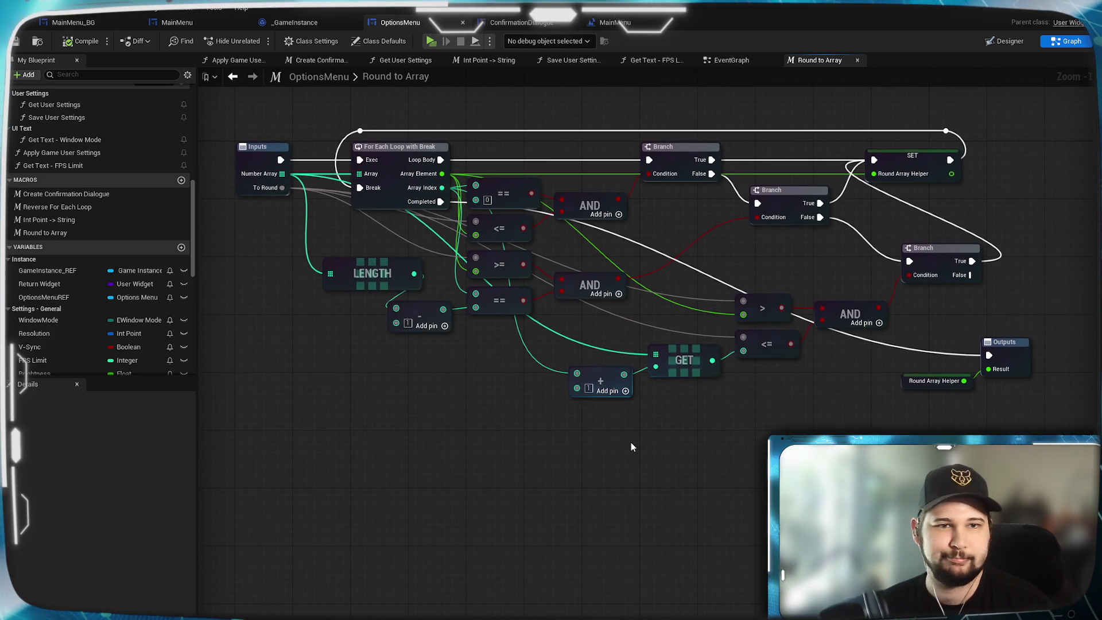
left_click(15, 42)
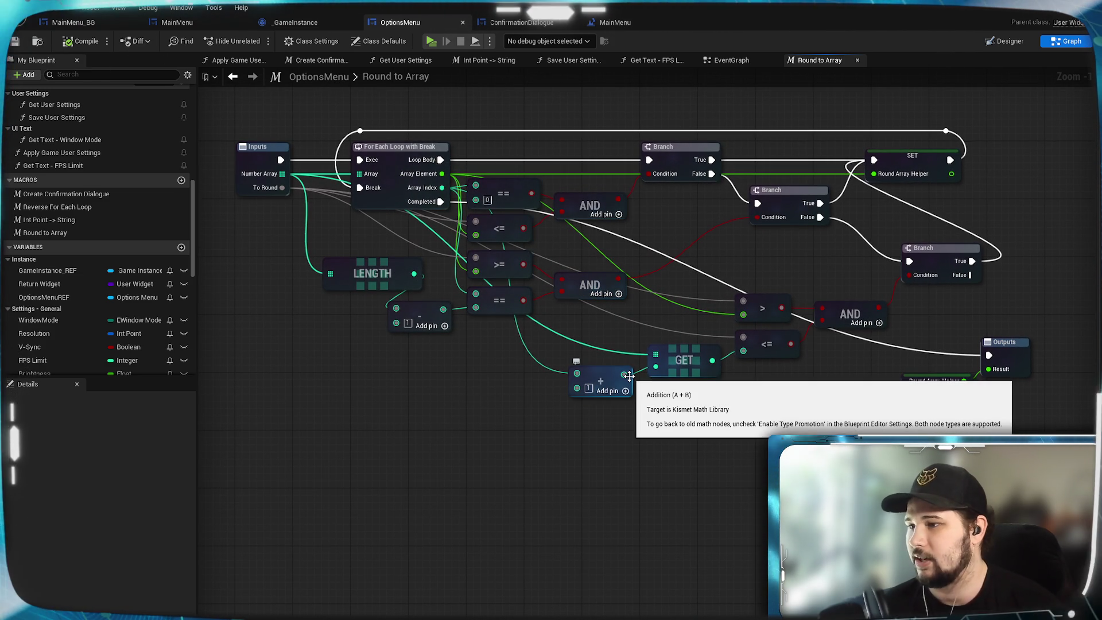